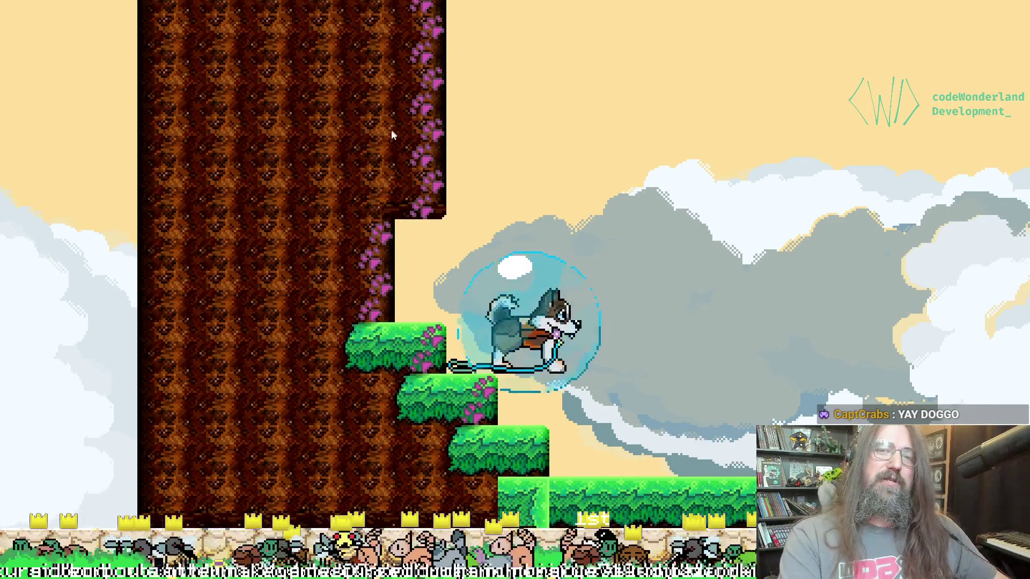
Exit the running stream-overlay game and switch to the goose sketch in Aseprite
key(alt+Tab)
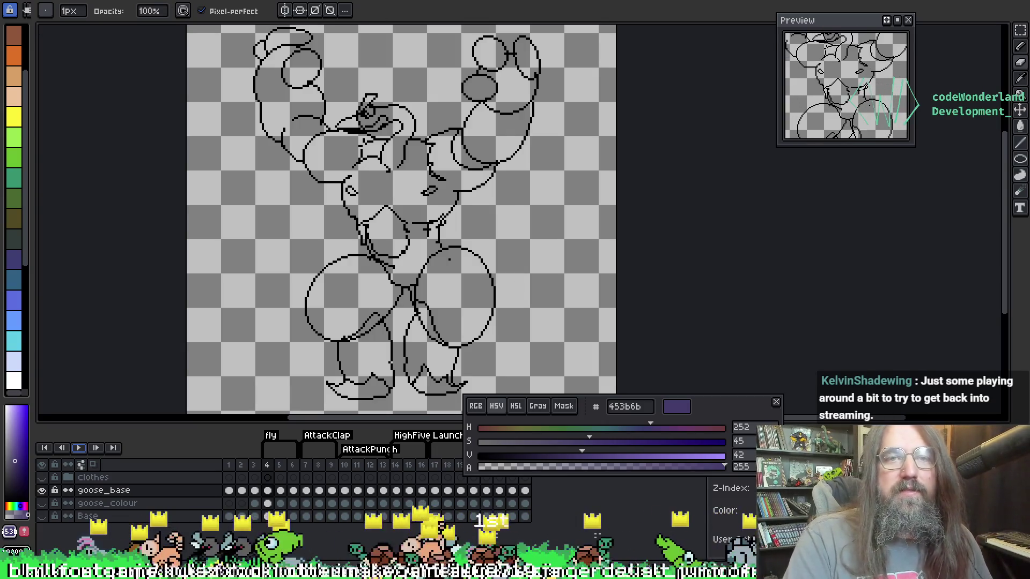
Shrink the timeline to enlarge the canvas and move the colour panel under the Preview
scroll(402, 220, down, 1)
mouse_move(209, 420)
mouse_down()
mouse_move(210, 456)
mouse_move(231, 453)
mouse_up()
mouse_move(742, 426)
mouse_down()
mouse_move(935, 349)
mouse_move(983, 237)
mouse_move(970, 214)
mouse_up()
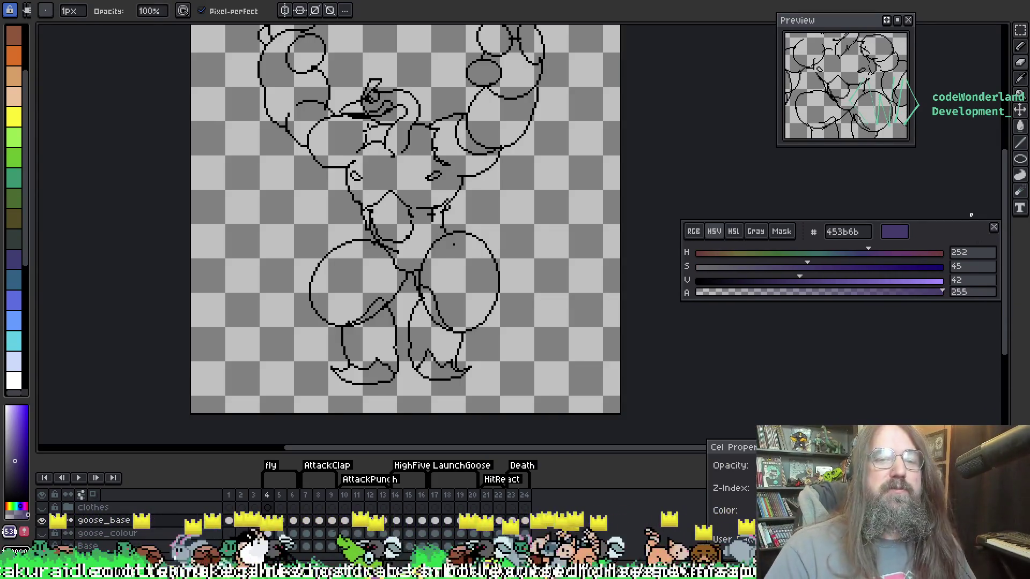
Go to frame 4 and play the goose animation
scroll(453, 244, down, 2)
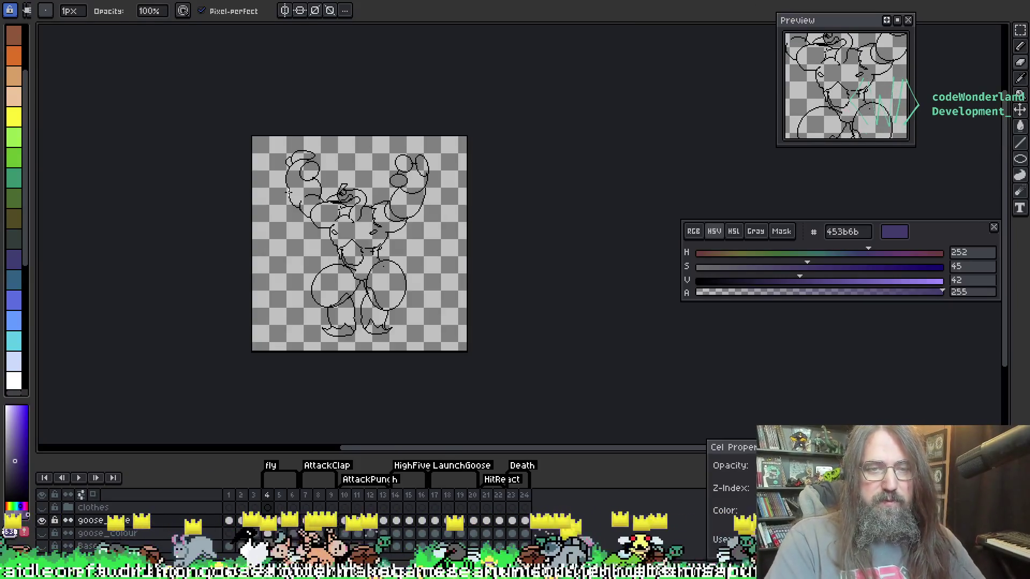
scroll(180, 234, up, 5)
key(Left)
key(Left)
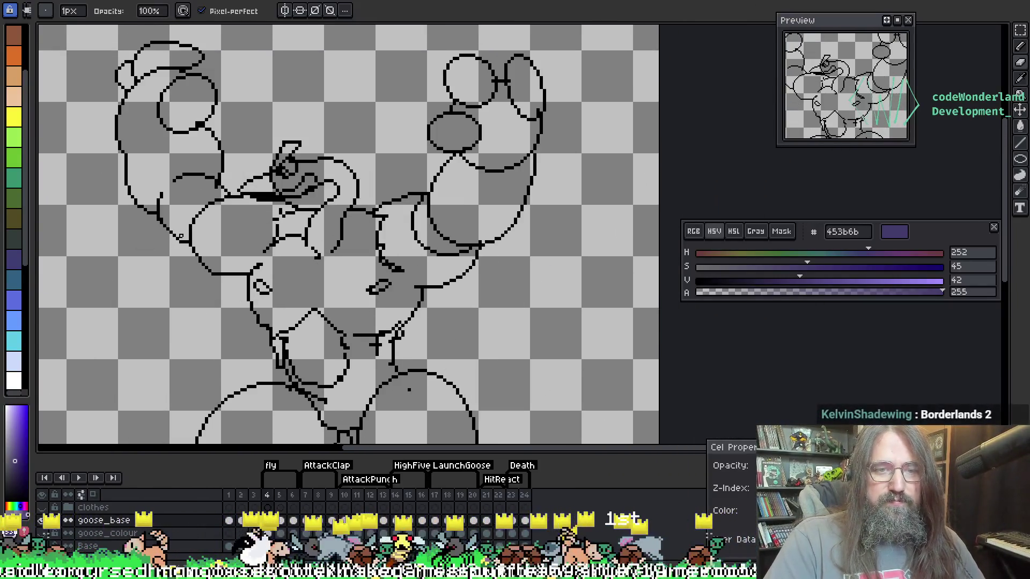
scroll(295, 247, down, 3)
scroll(295, 247, up, 3)
scroll(295, 248, down, 1)
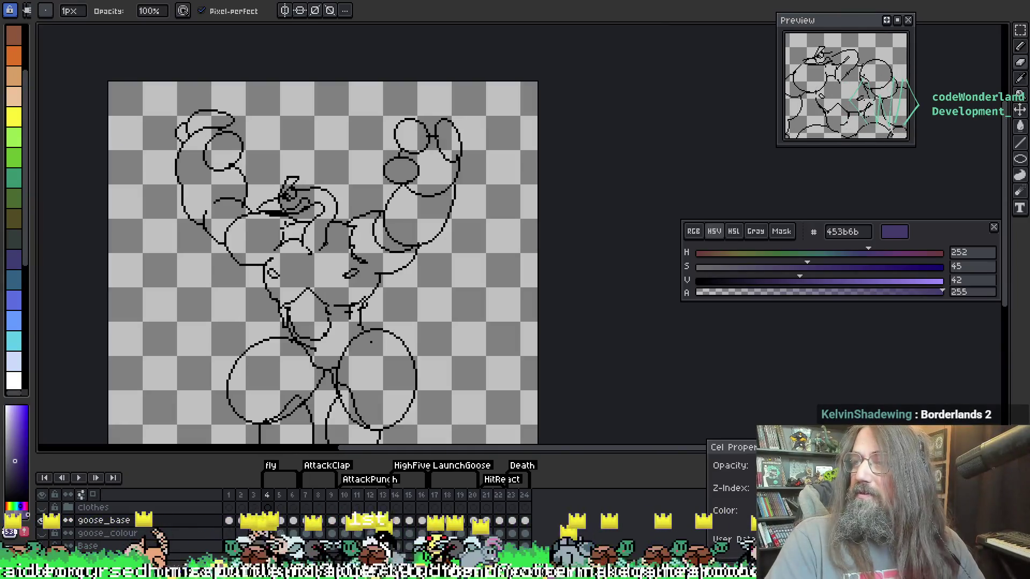
scroll(322, 242, up, 2)
scroll(343, 161, down, 5)
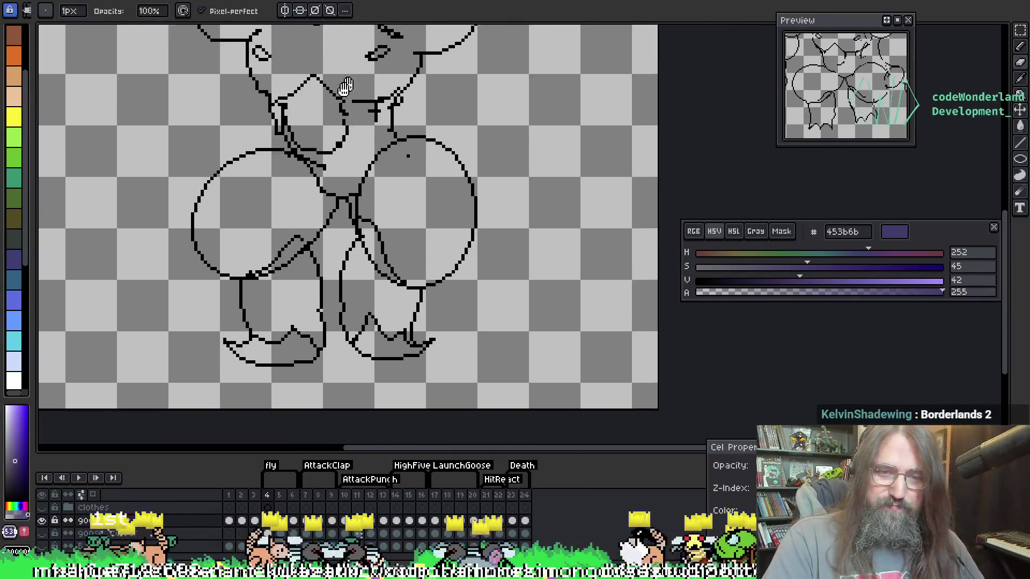
key(Return)
Zoom and pan to recentre the view on the playing goose animation
scroll(340, 248, down, 4)
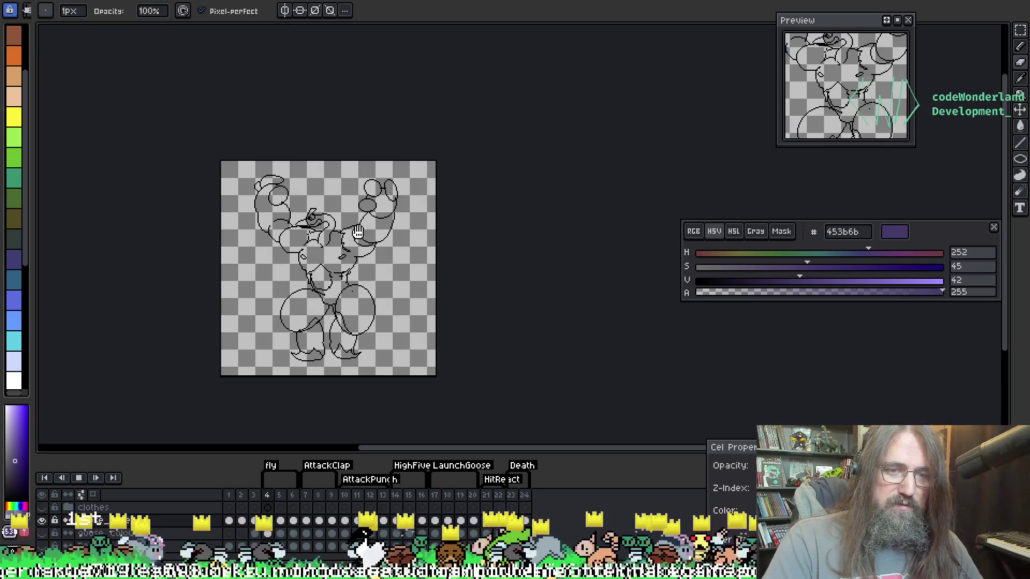
mouse_move(402, 260)
mouse_down()
mouse_move(446, 246)
mouse_move(424, 253)
mouse_up()
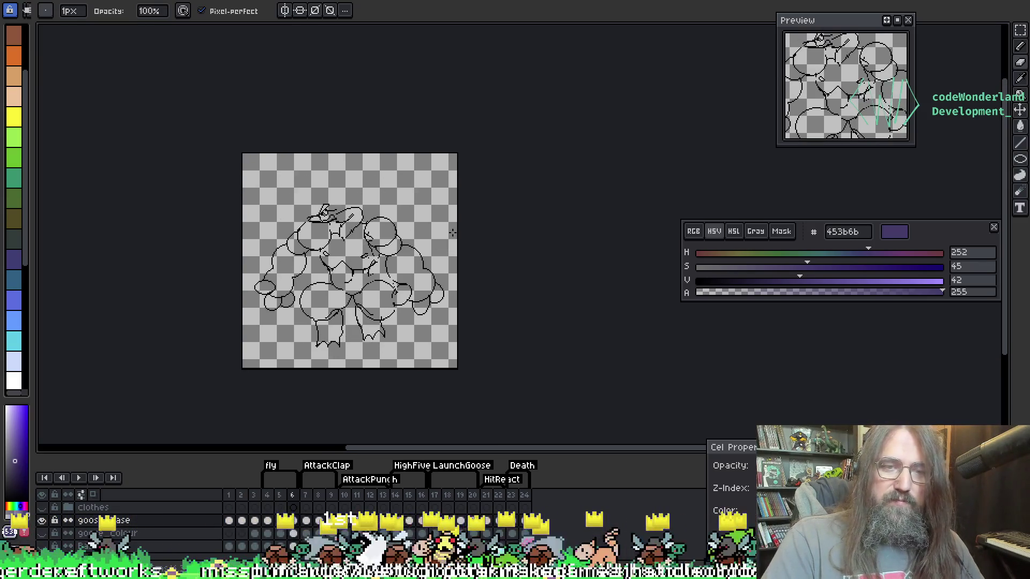
scroll(333, 282, up, 3)
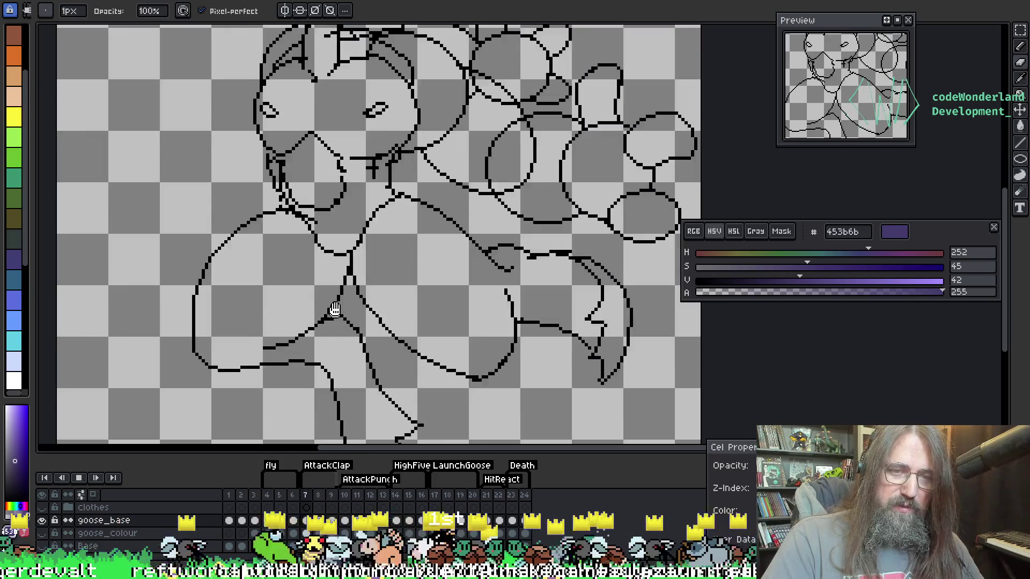
scroll(334, 283, down, 1)
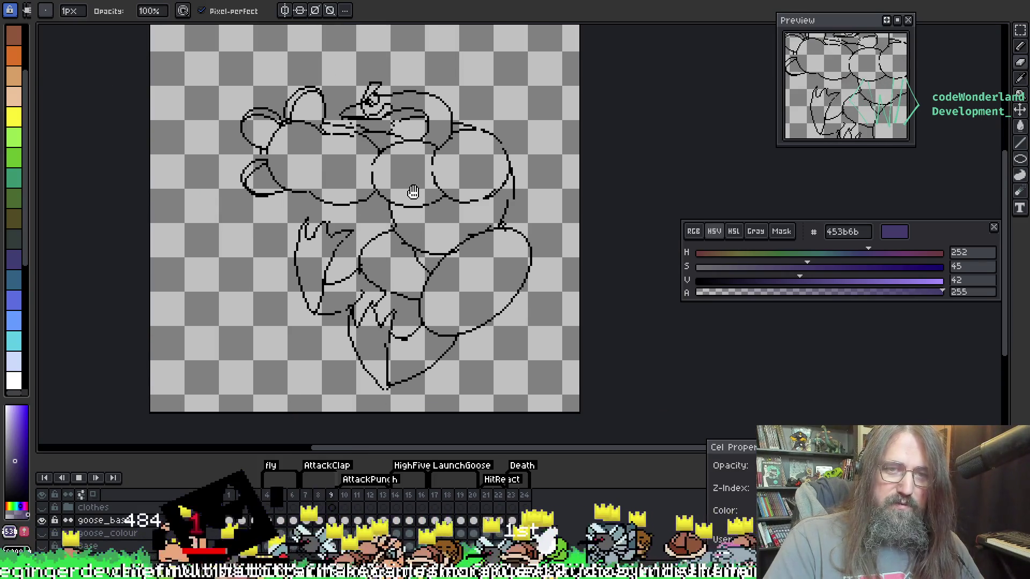
drag(361, 192, 362, 218)
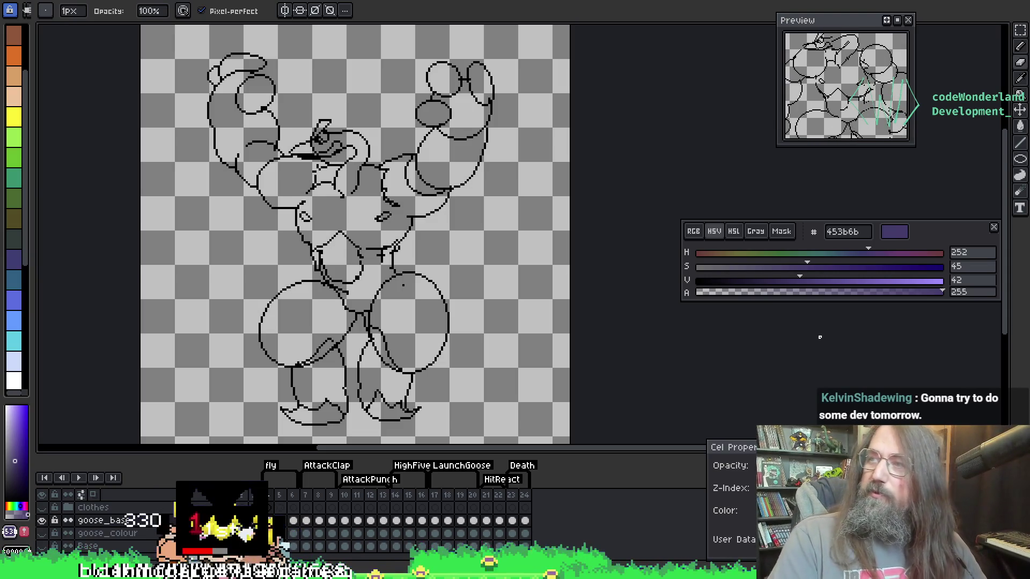
mouse_move(387, 259)
mouse_down()
mouse_move(478, 260)
mouse_move(403, 243)
mouse_move(419, 256)
mouse_up()
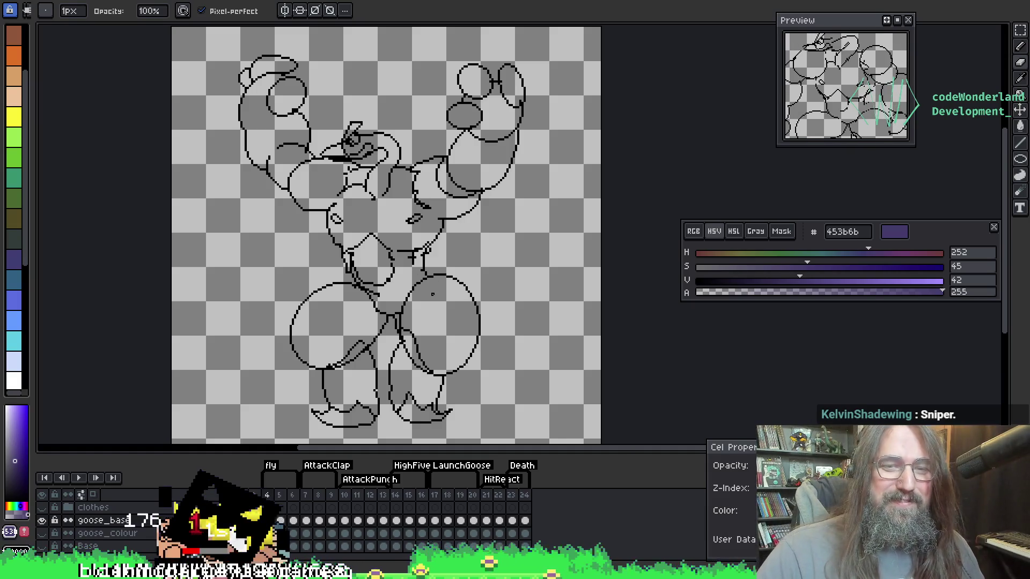
Sample pure black 000000 from the line art as the pencil colour and centre the goose
key(i)
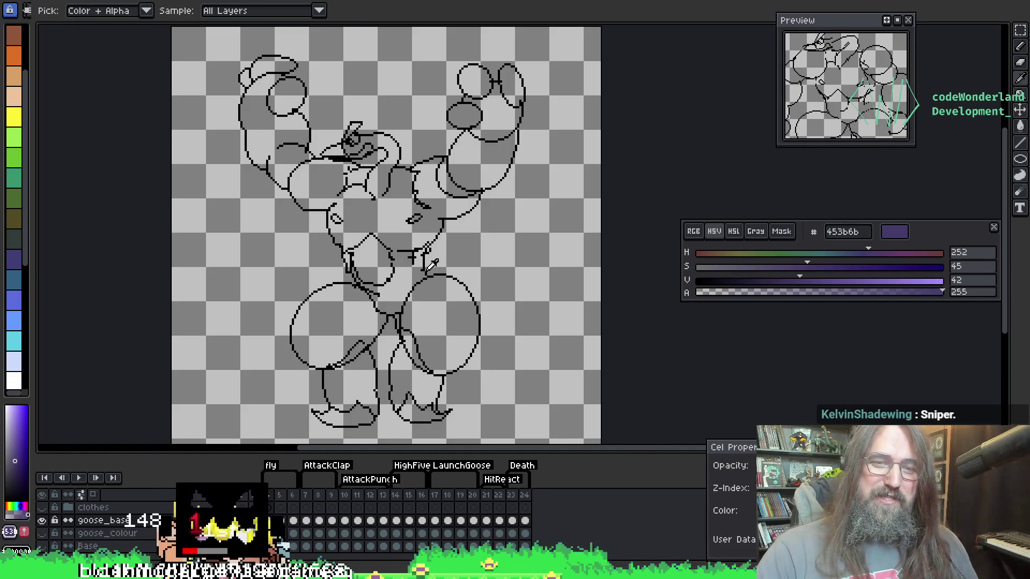
click(427, 259)
key(b)
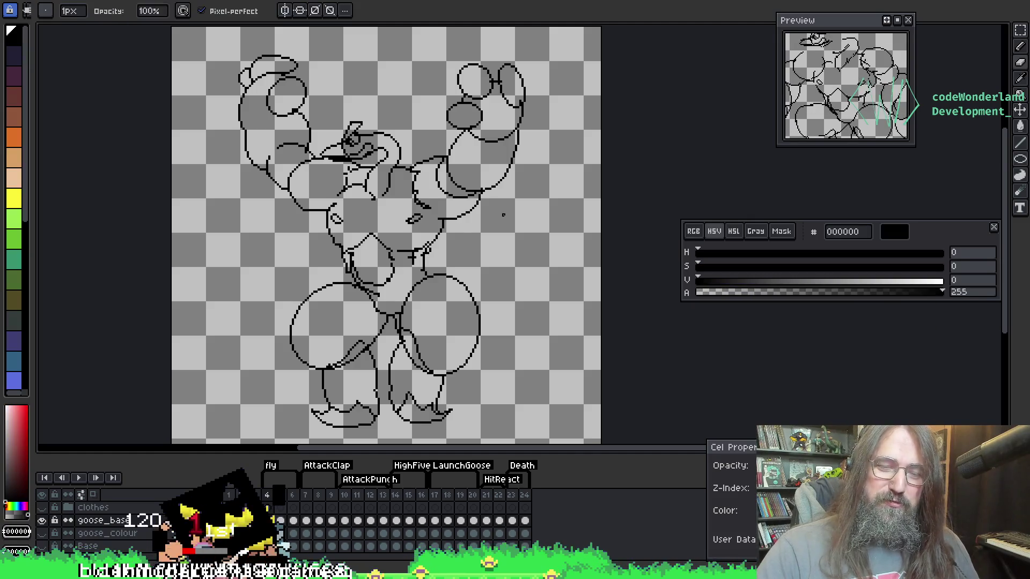
scroll(483, 203, up, 3)
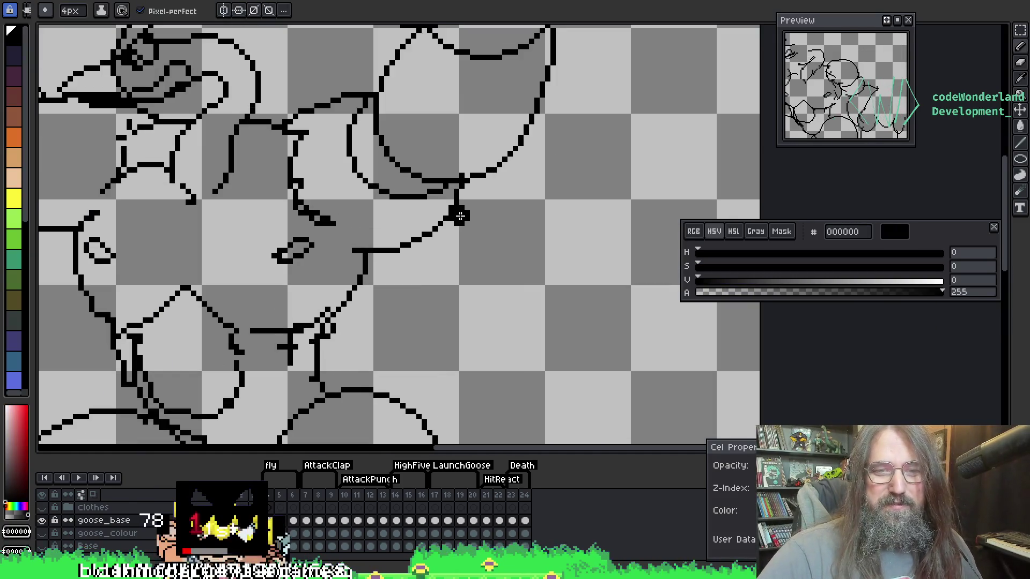
drag(410, 294, 674, 224)
drag(543, 322, 393, 317)
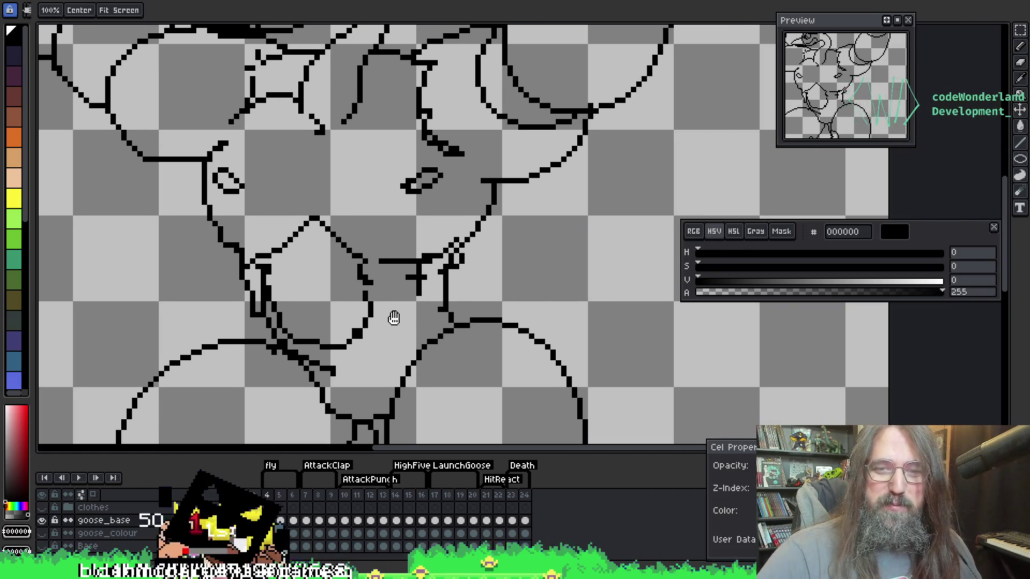
scroll(441, 298, down, 1)
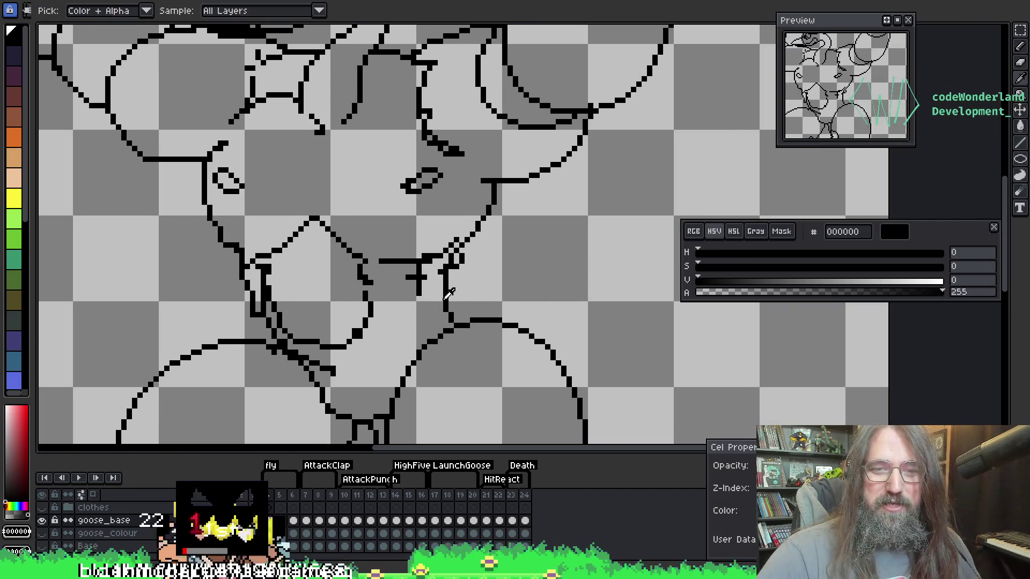
scroll(441, 299, down, 1)
scroll(437, 297, down, 1)
mouse_move(462, 278)
mouse_down()
mouse_move(373, 245)
mouse_move(416, 259)
mouse_up()
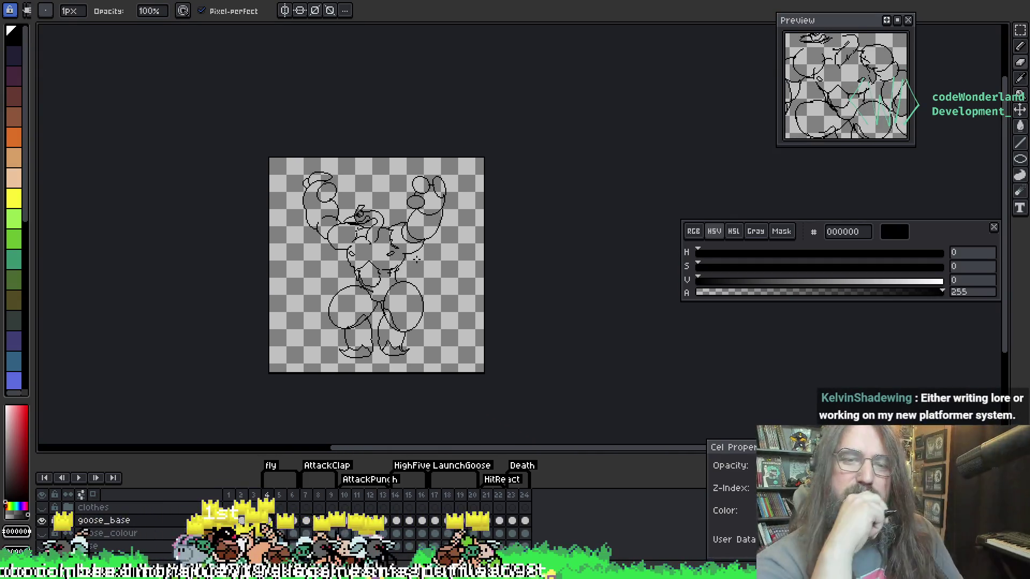
Step and play through the goose's flex poses, stopping on frame 4
key(Right)
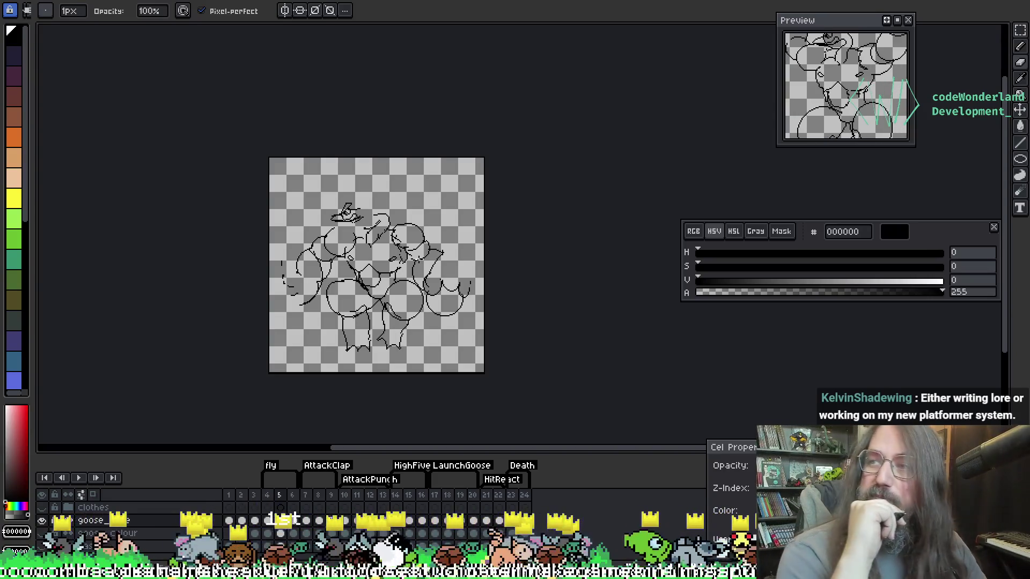
key(Return)
key(Return)
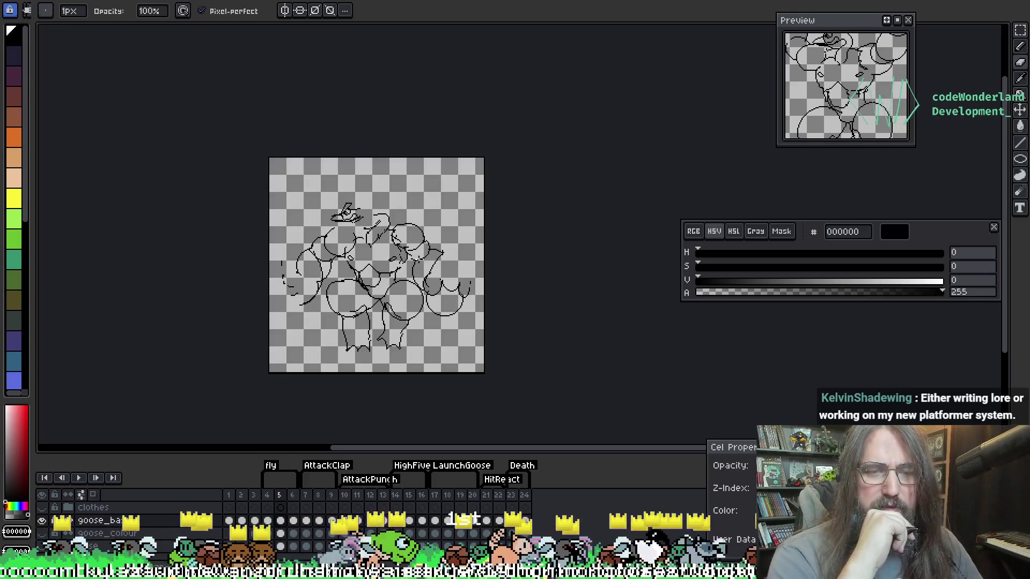
key(Left)
key(Return)
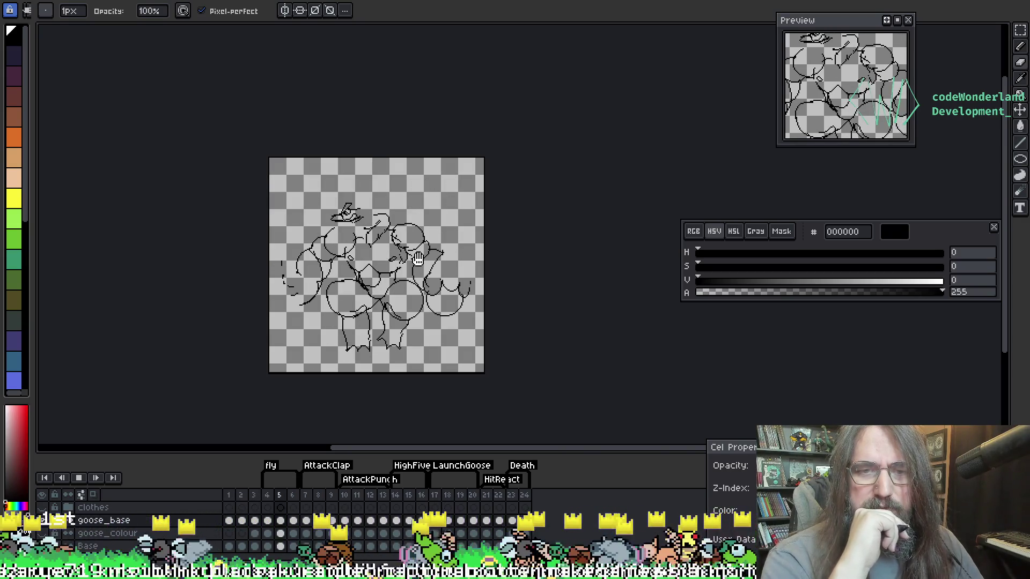
key(Return)
key(Left)
key(Left)
key(Left)
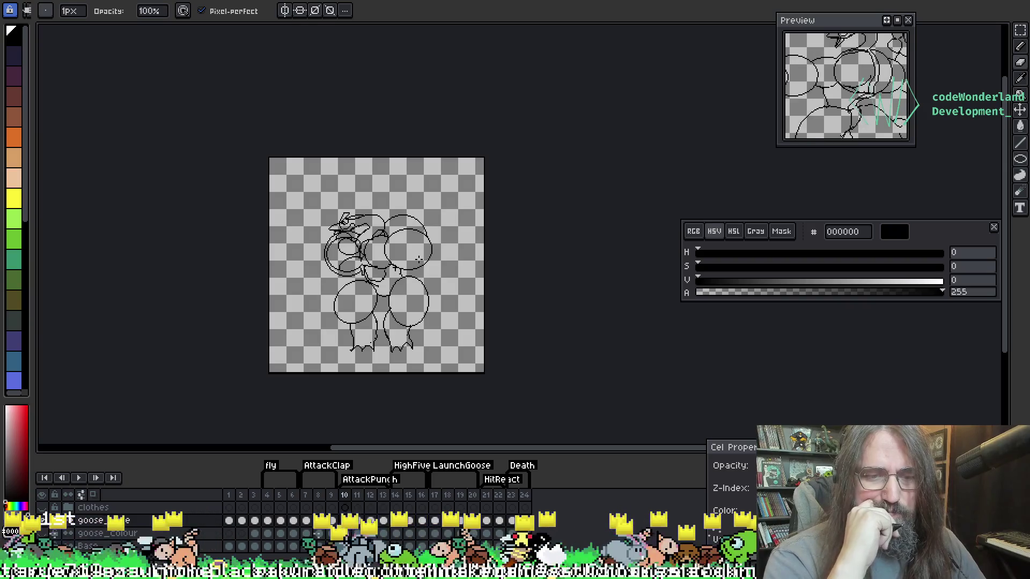
key(Right)
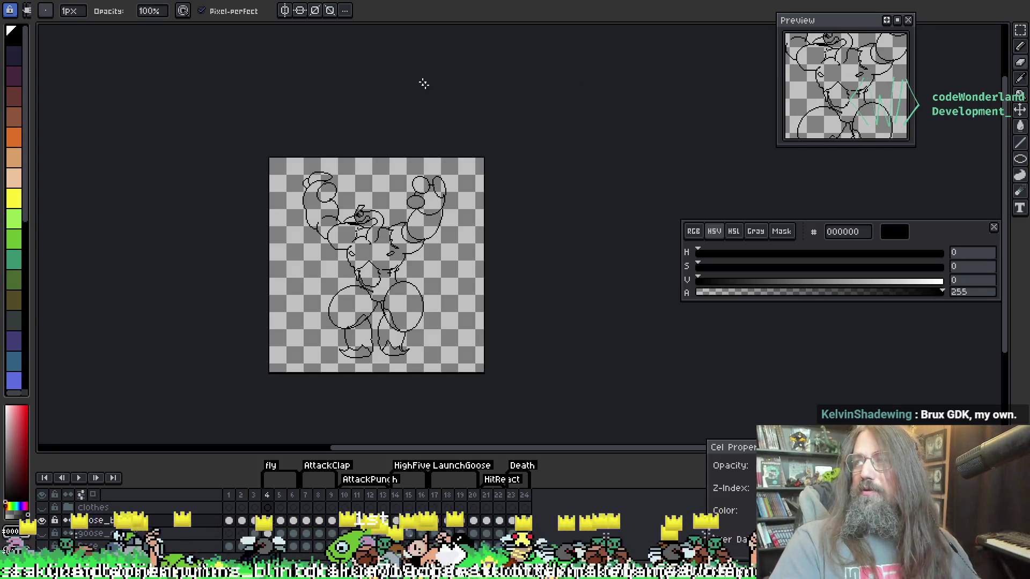
scroll(385, 178, up, 6)
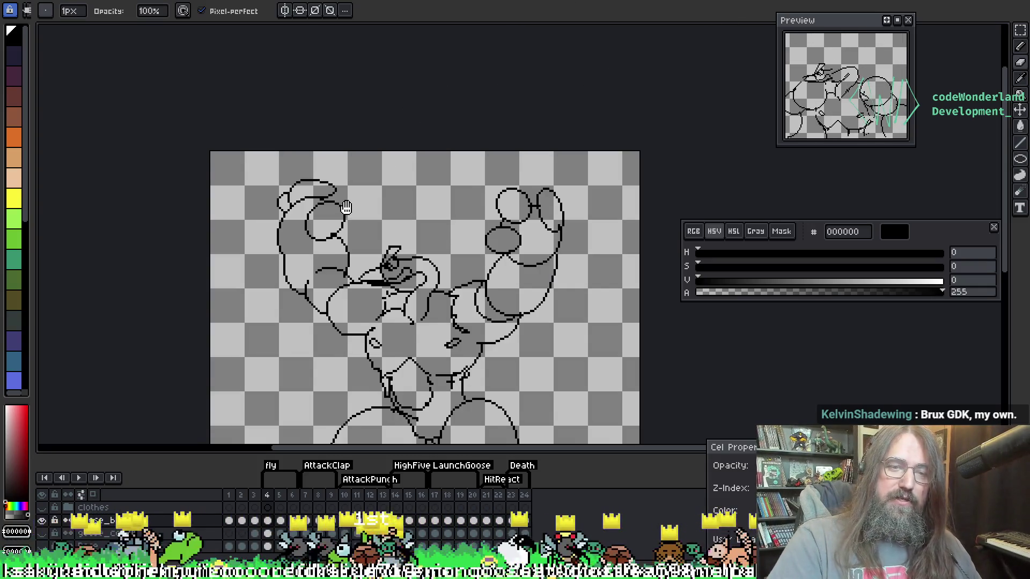
Reduce the pencil to a 1px brush and frame the goose's flexing arms
scroll(294, 172, down, 1)
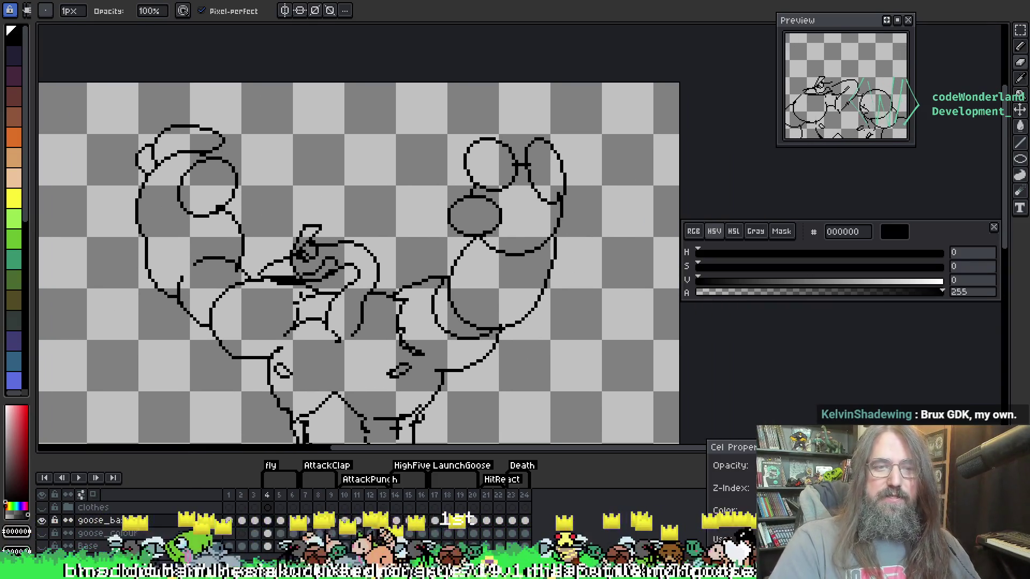
key(o)
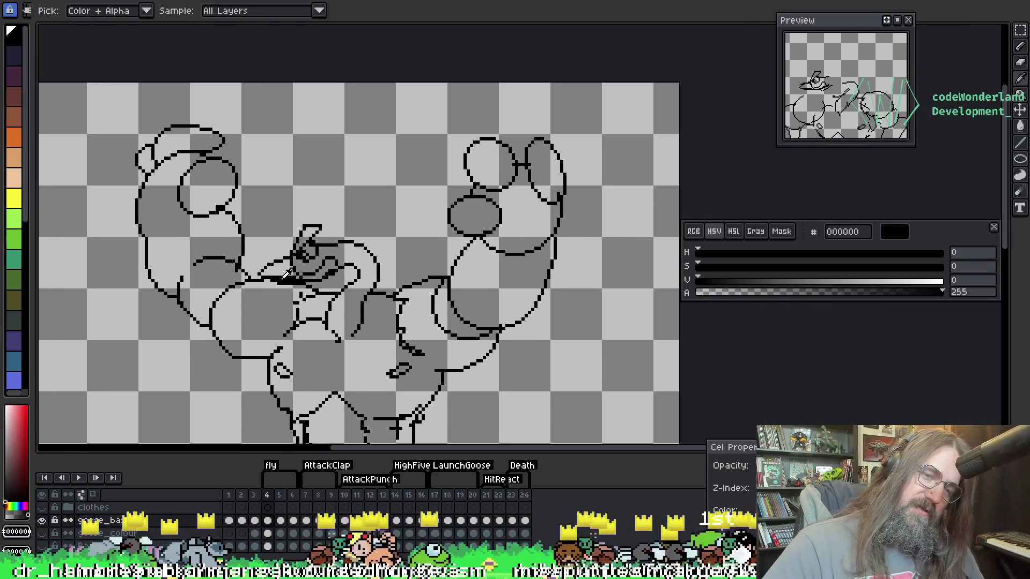
key(b)
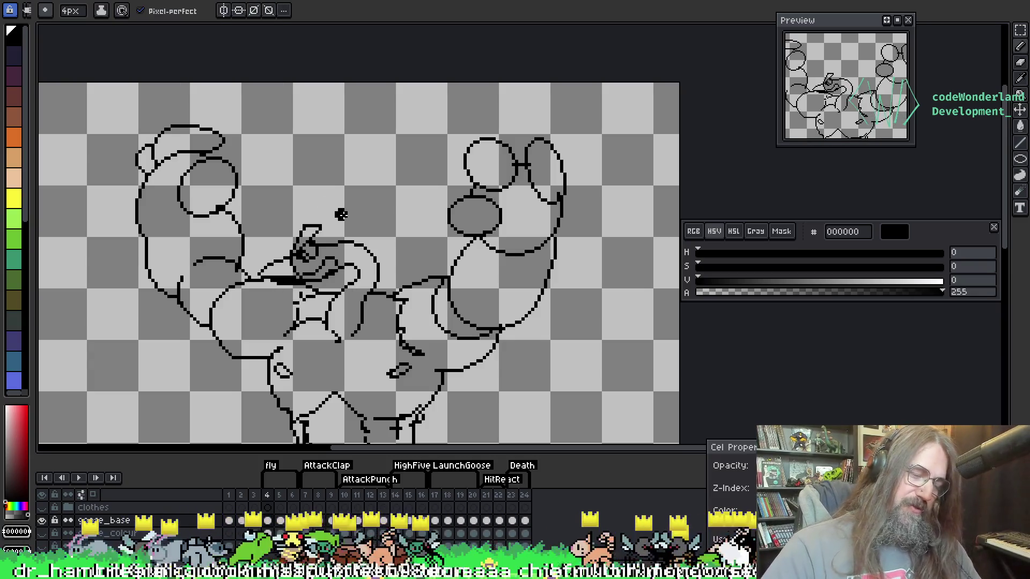
key(bracketleft)
key(bracketleft)
key(bracketleft)
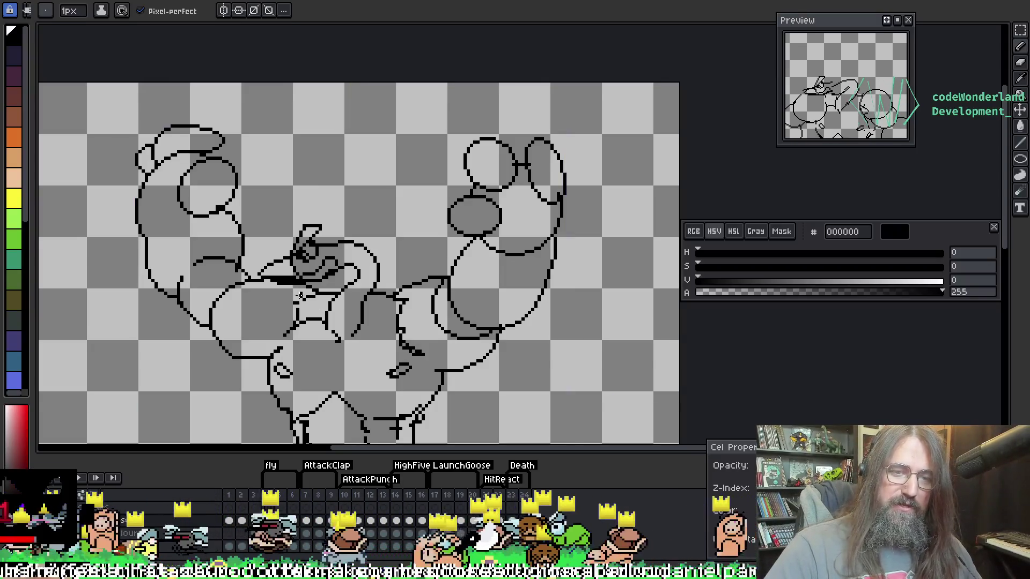
key(e)
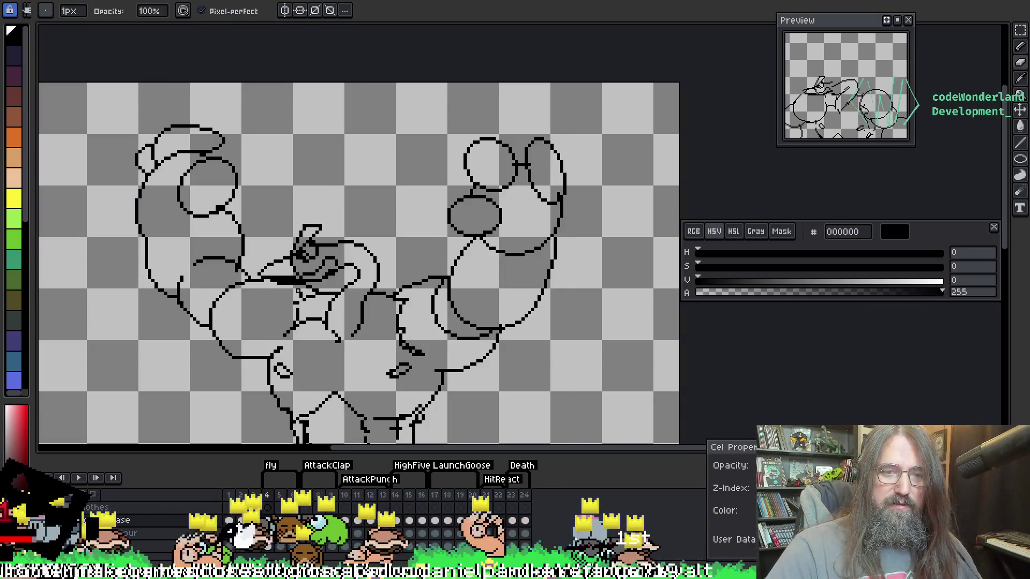
drag(384, 240, 433, 90)
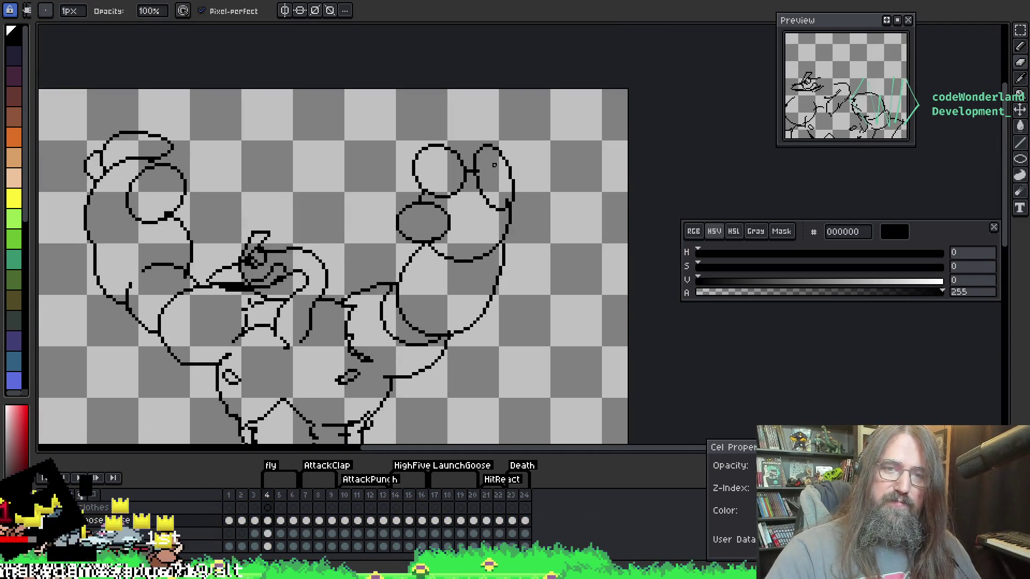
mouse_move(500, 169)
mouse_down()
mouse_move(466, 138)
mouse_move(437, 253)
mouse_move(428, 197)
mouse_up()
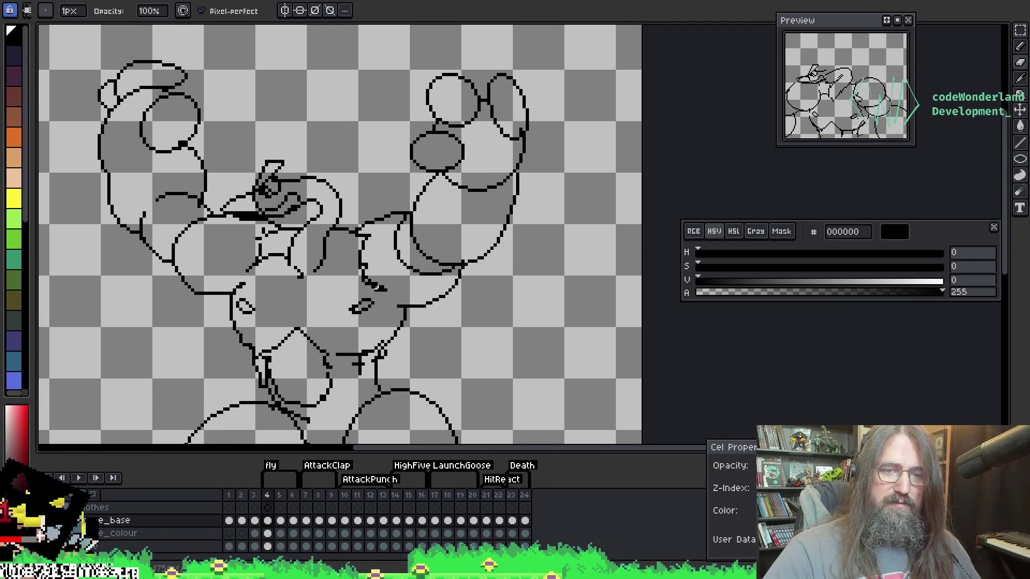
mouse_move(321, 301)
mouse_down()
mouse_move(321, 279)
mouse_move(326, 300)
mouse_up()
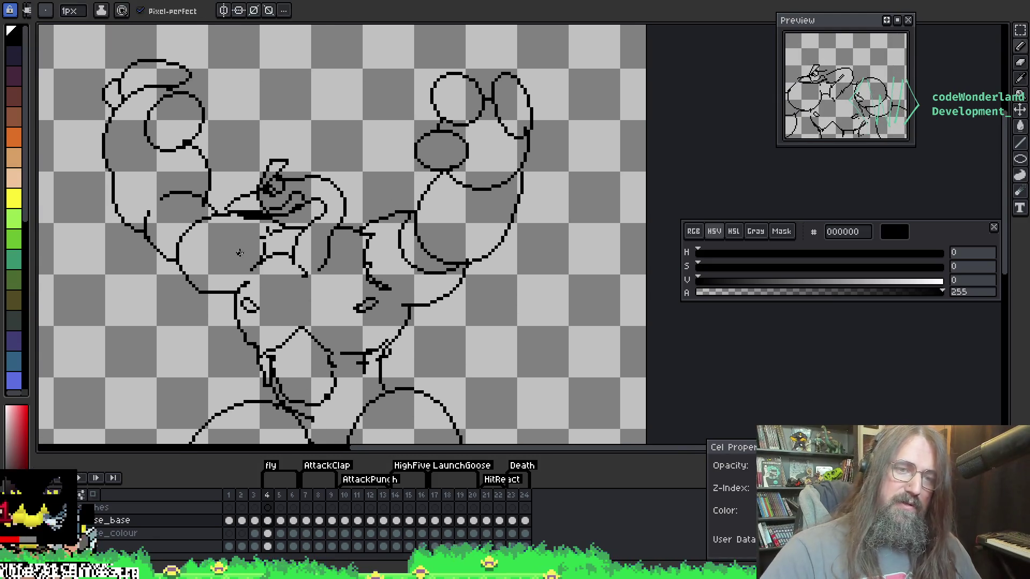
Add a short black stroke on the goose's body, undoing the accidental eye erasure
key(b)
key(e)
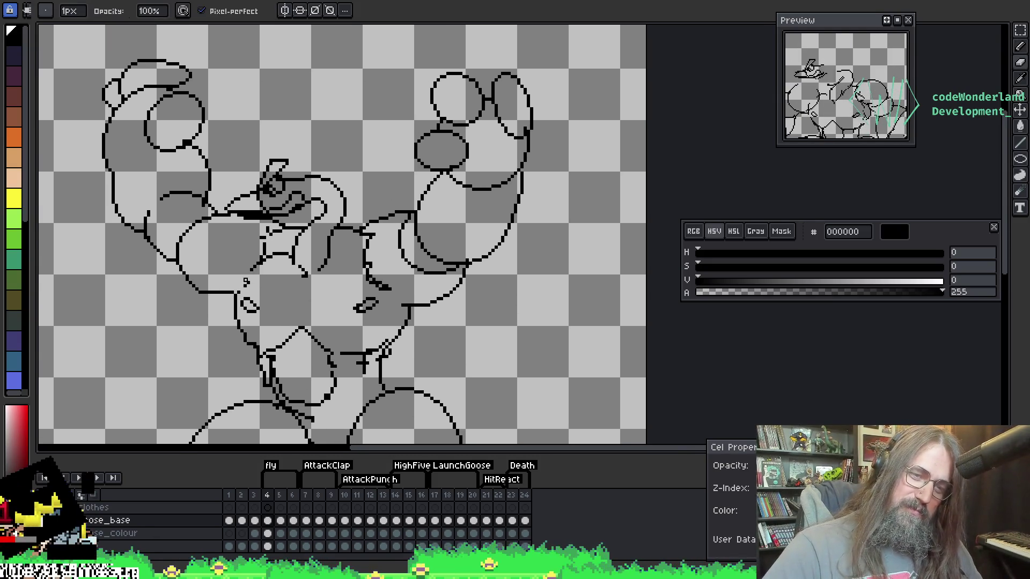
key(b)
drag(236, 294, 246, 271)
key(e)
drag(246, 309, 261, 315)
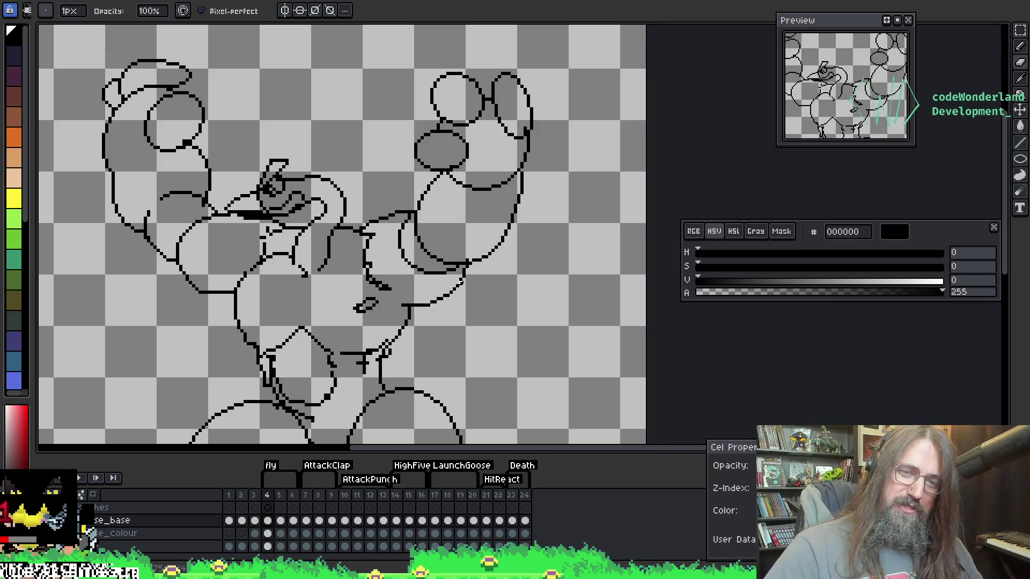
key(ctrl+z)
key(h)
mouse_move(310, 307)
mouse_down()
mouse_move(296, 311)
mouse_move(308, 311)
mouse_move(295, 302)
mouse_up()
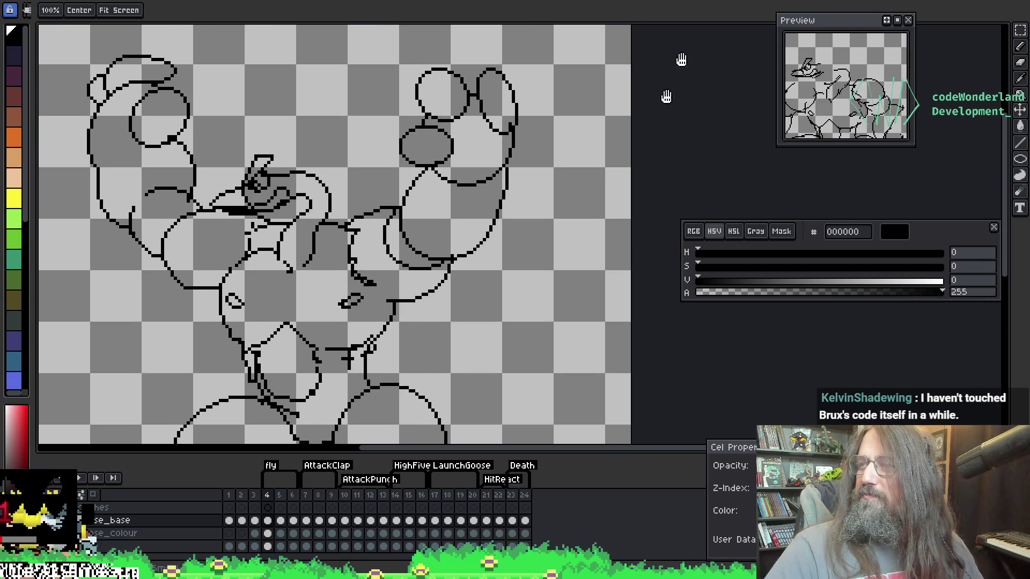
Briefly show the clothes layer over the goose, then hide it again
key(e)
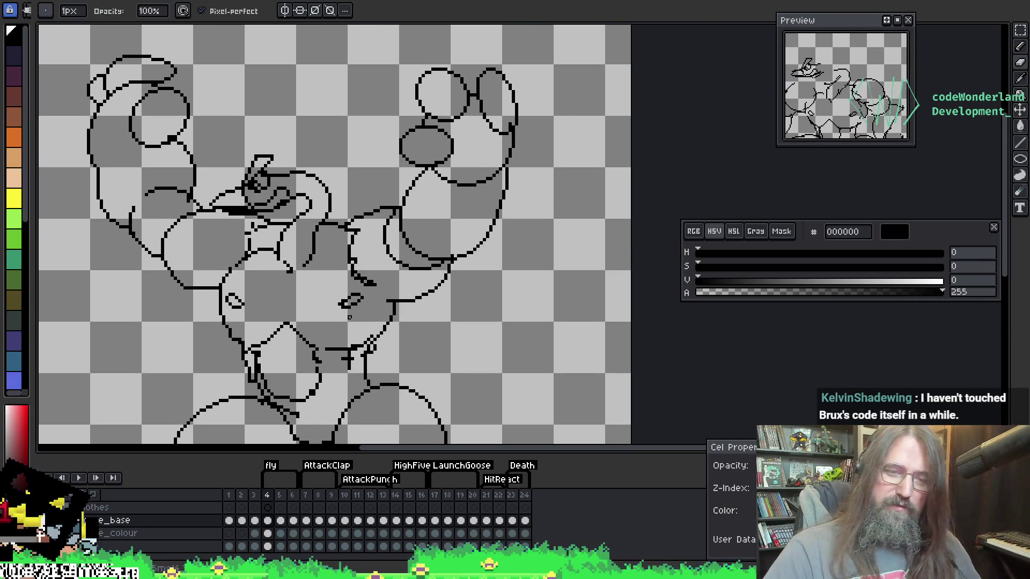
scroll(311, 216, down, 3)
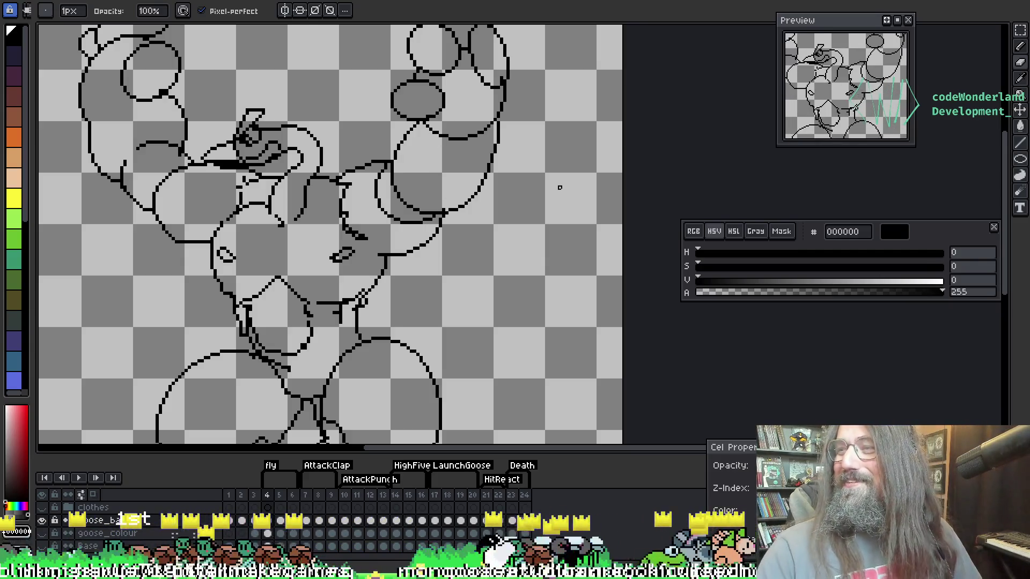
scroll(528, 254, down, 1)
scroll(536, 241, up, 1)
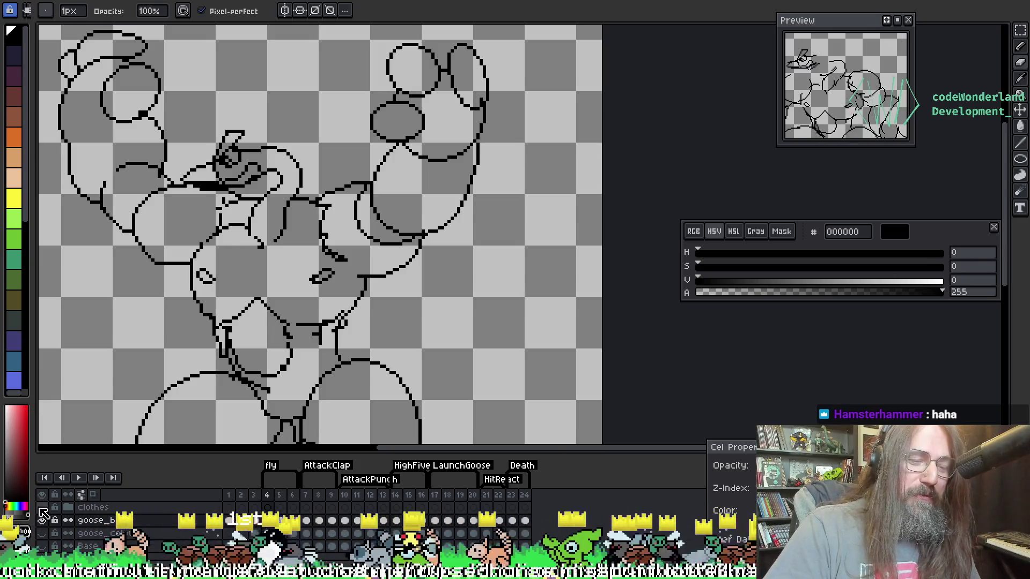
click(43, 507)
click(45, 509)
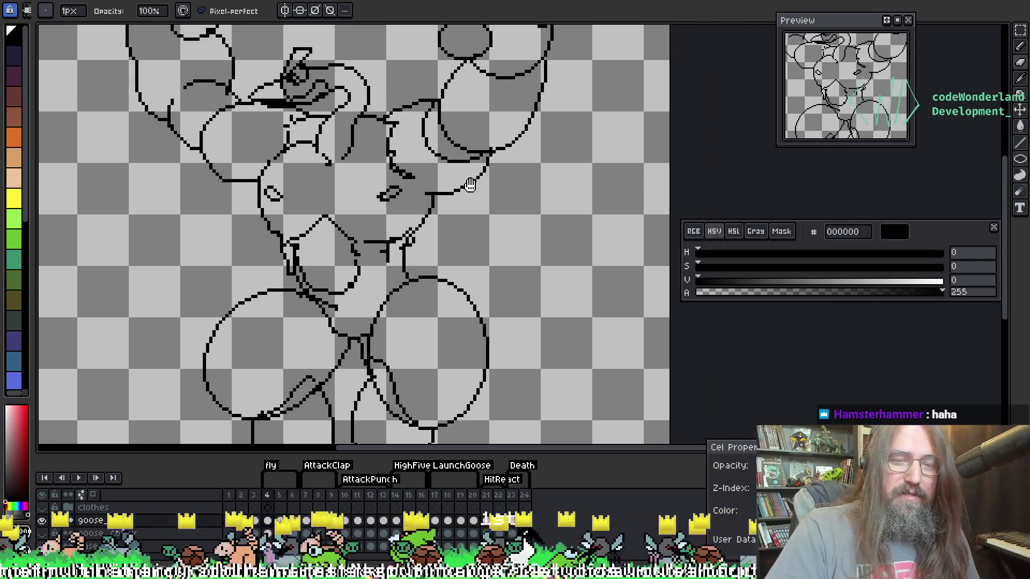
scroll(479, 232, down, 2)
scroll(479, 231, up, 3)
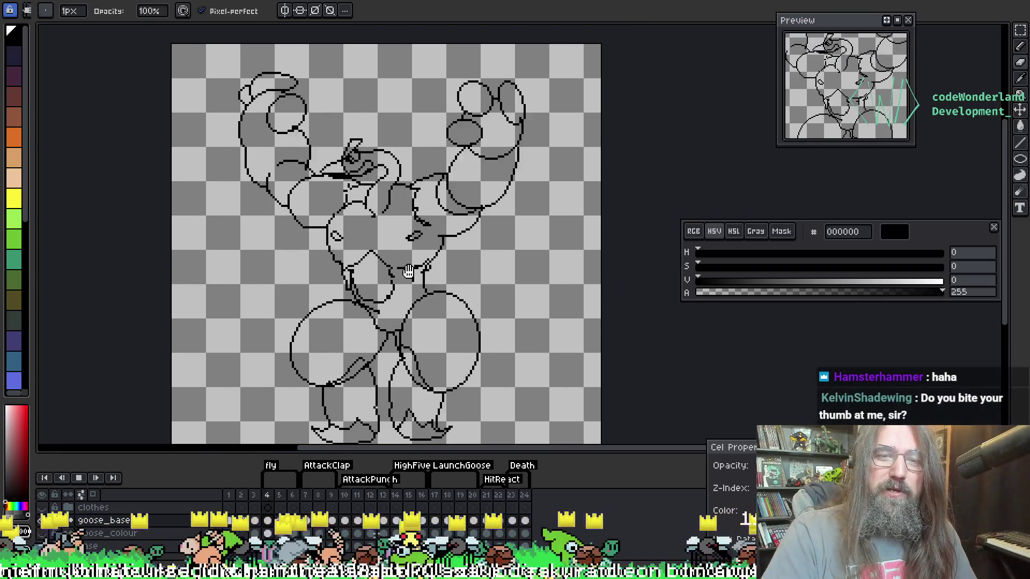
Stop the animation on frame 4 and touch up the raised right fist's outline
scroll(617, 210, down, 2)
drag(496, 303, 399, 306)
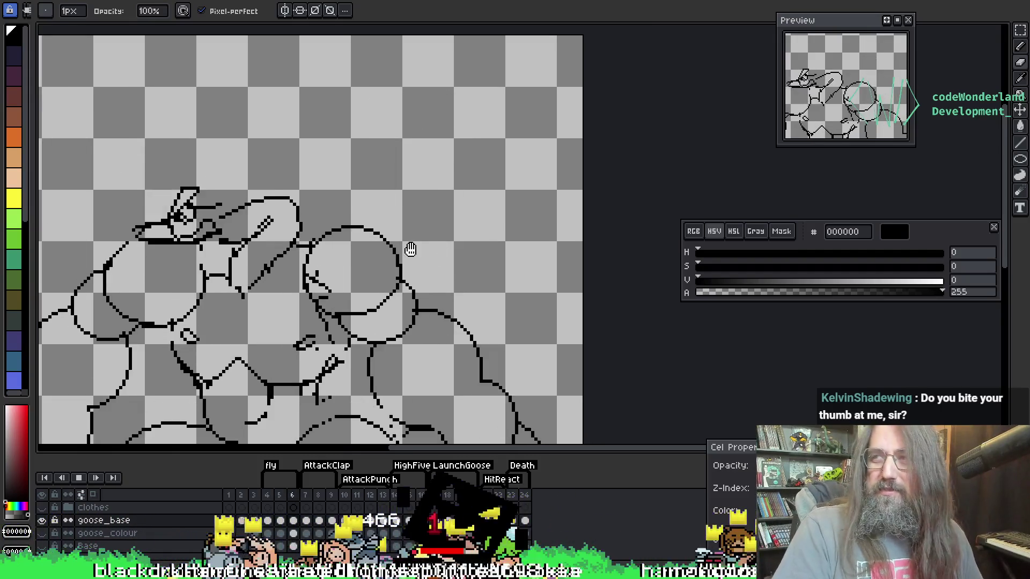
drag(412, 269, 450, 226)
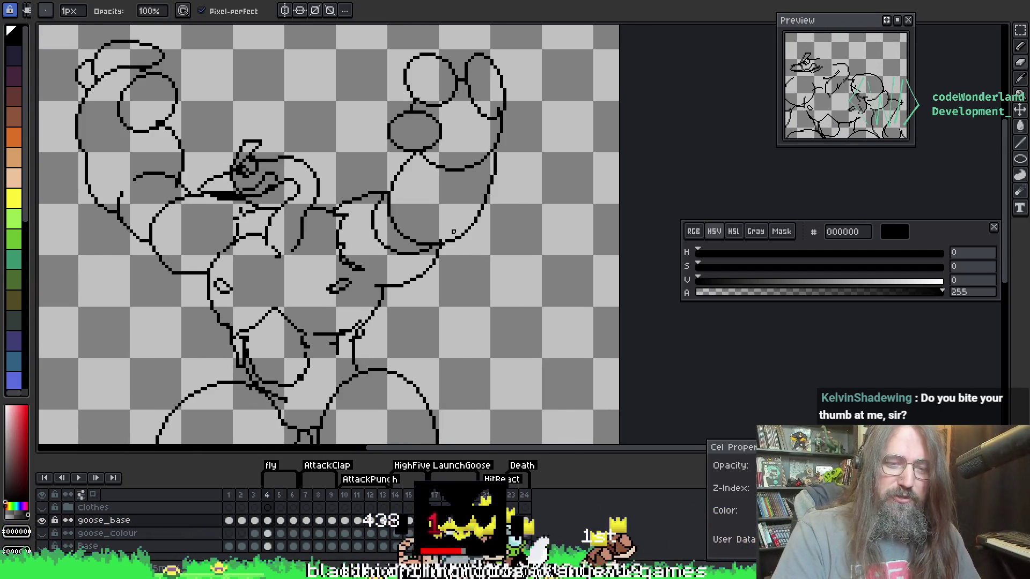
key(Return)
key(i)
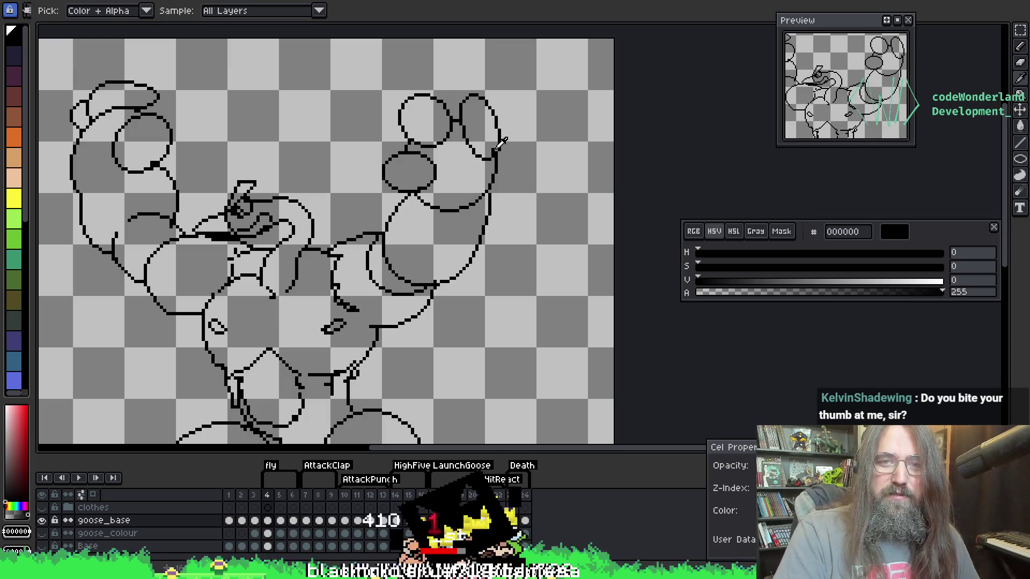
key(b)
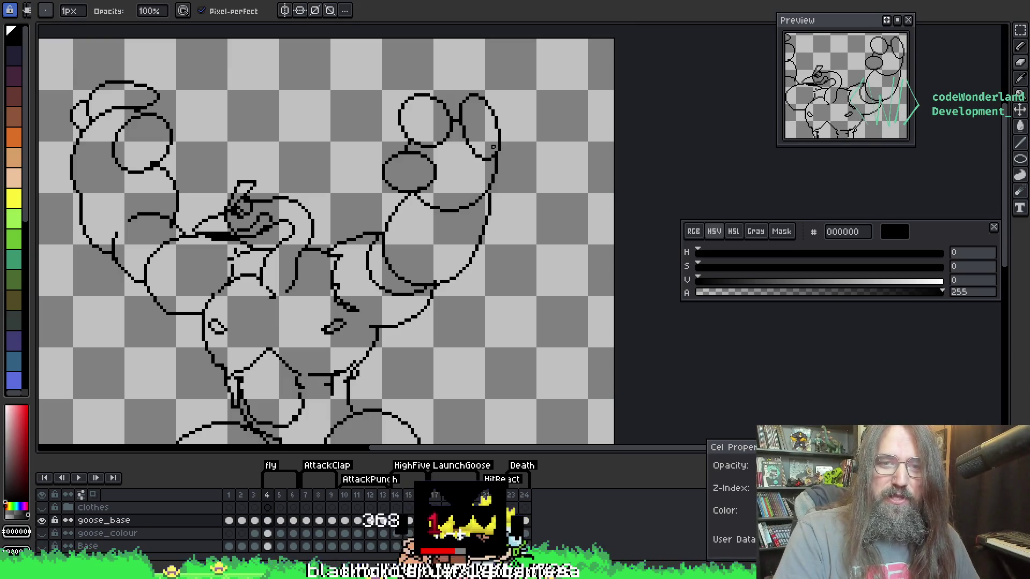
key(i)
key(b)
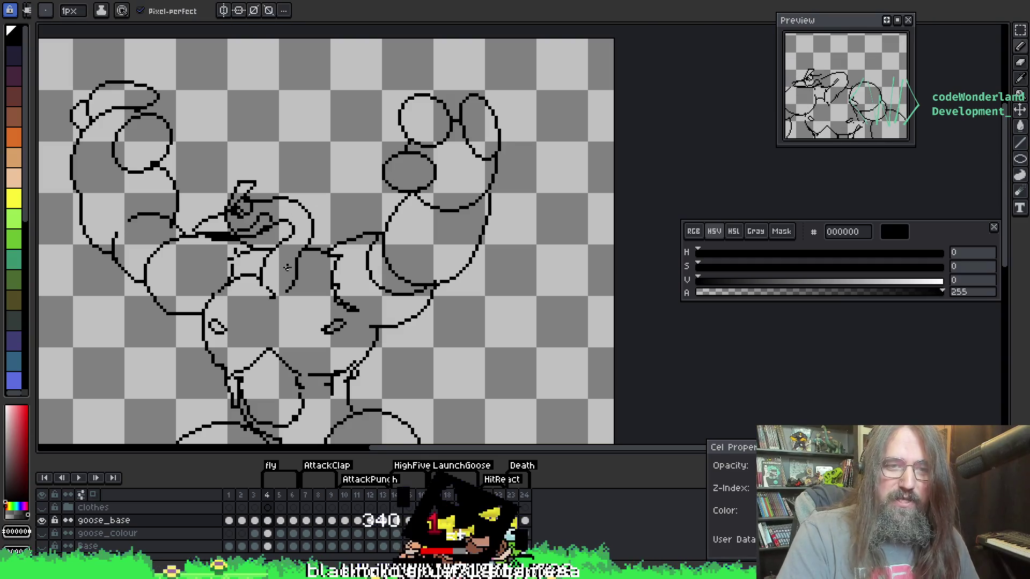
drag(349, 234, 389, 196)
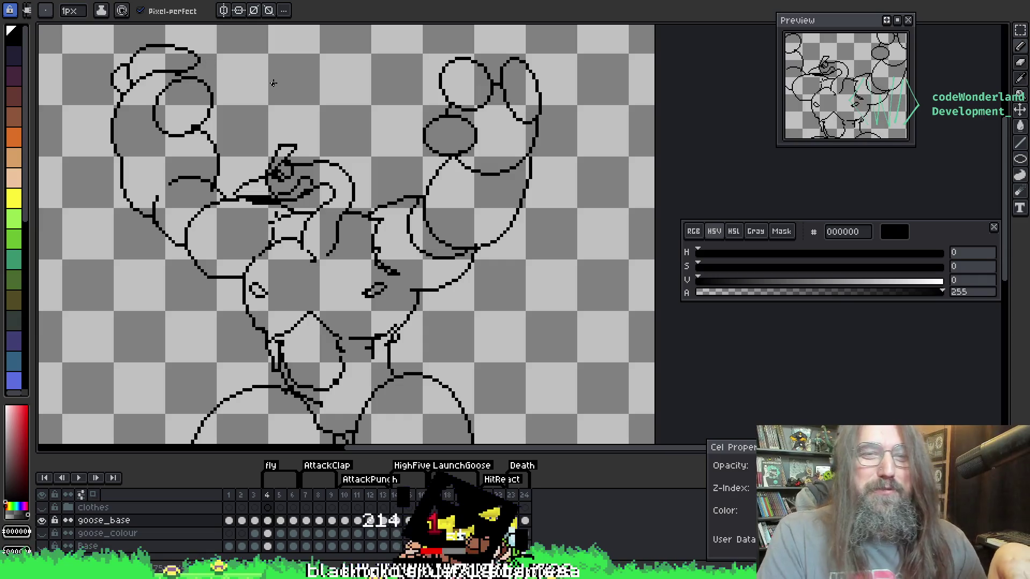
key(b)
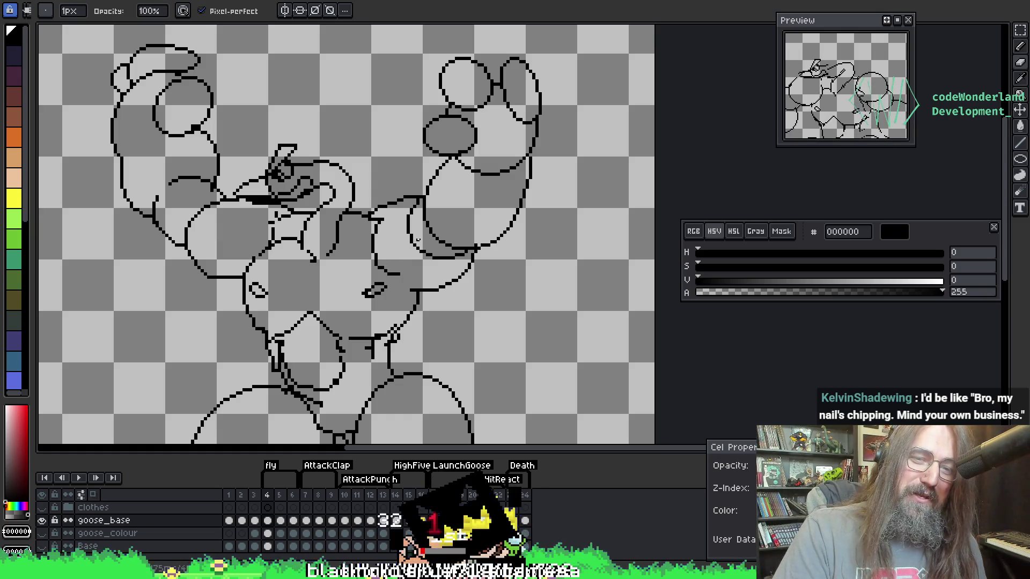
scroll(375, 222, up, 3)
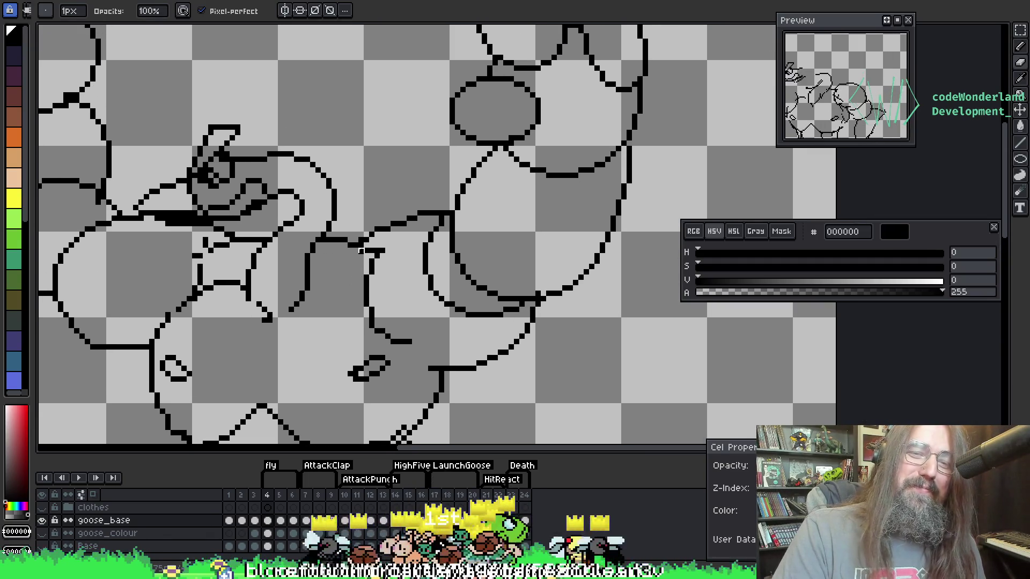
Redraw the black shoulder line joining the raised right arm to the torso, alternating pencil and eraser
key(e)
key(b)
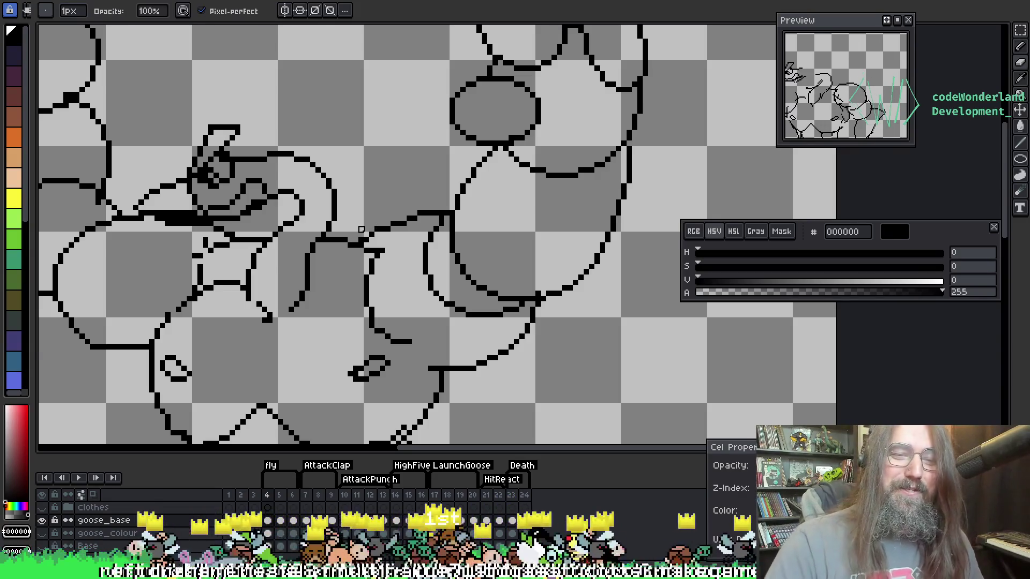
key(e)
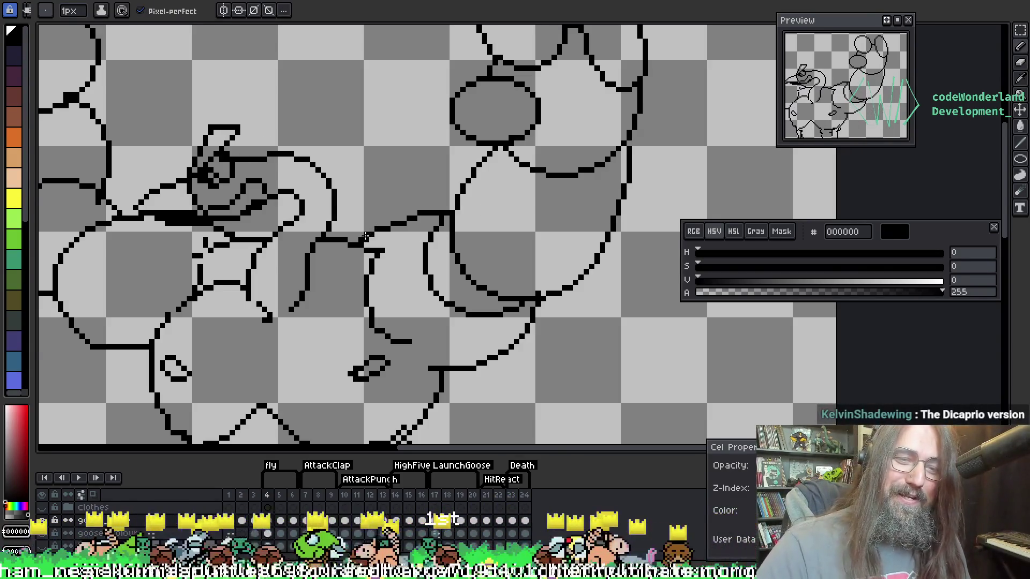
key(b)
key(e)
key(b)
key(e)
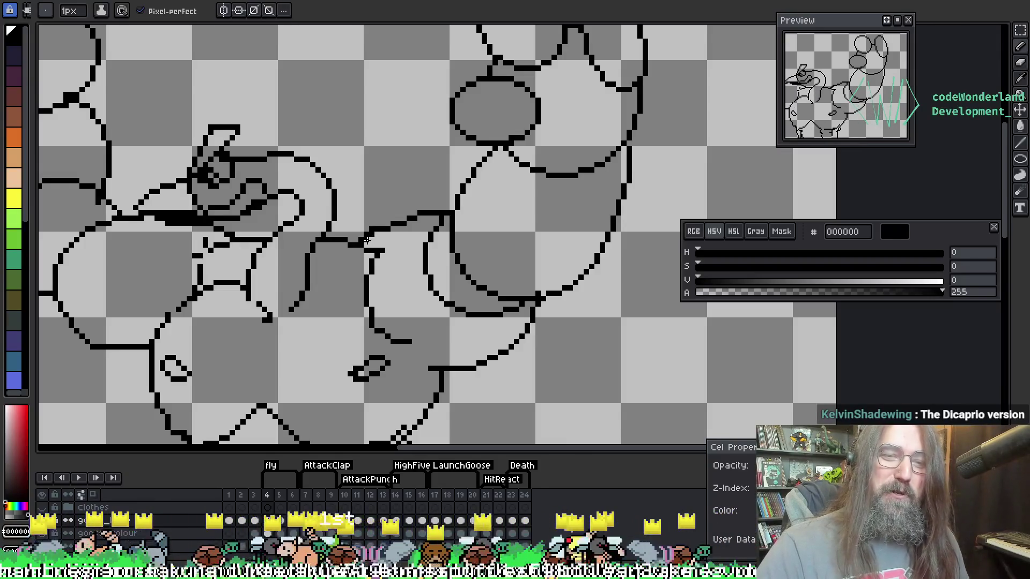
key(b)
key(e)
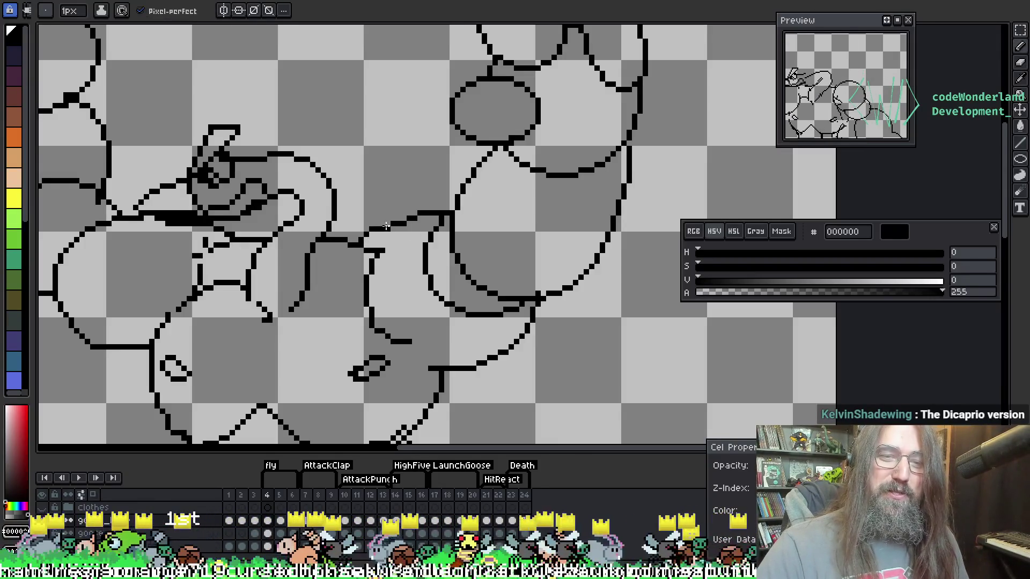
key(b)
key(e)
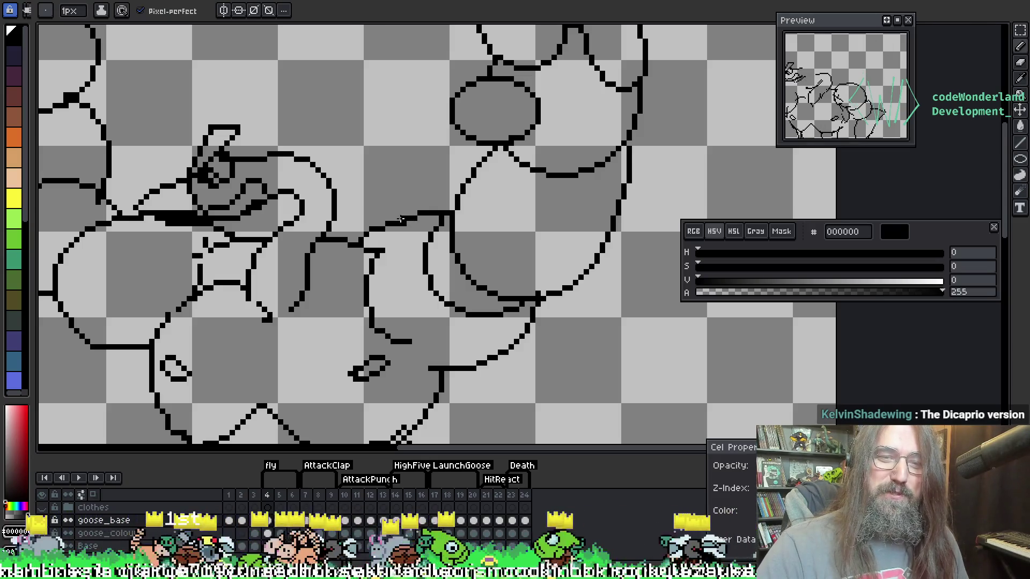
key(b)
key(e)
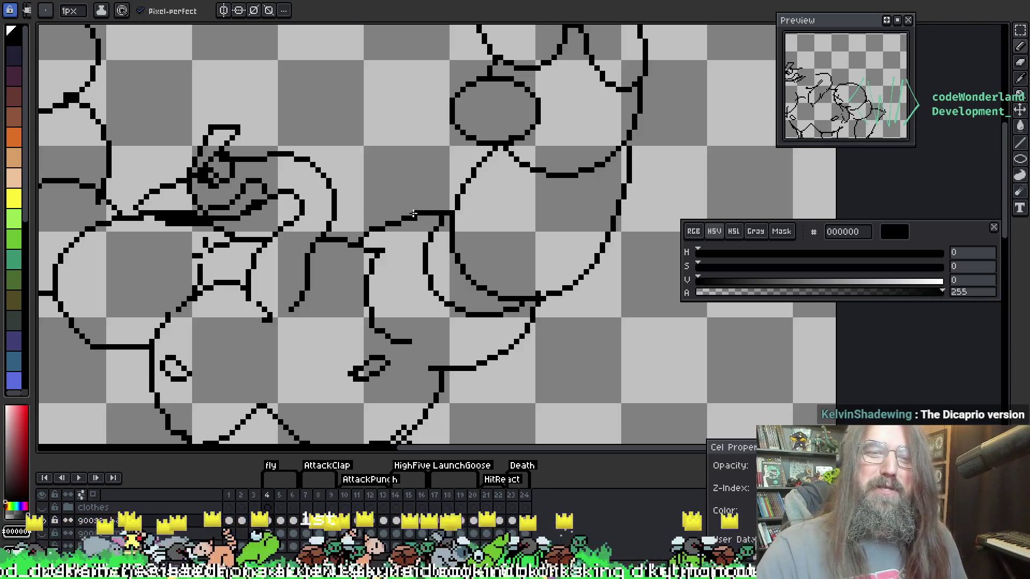
key(b)
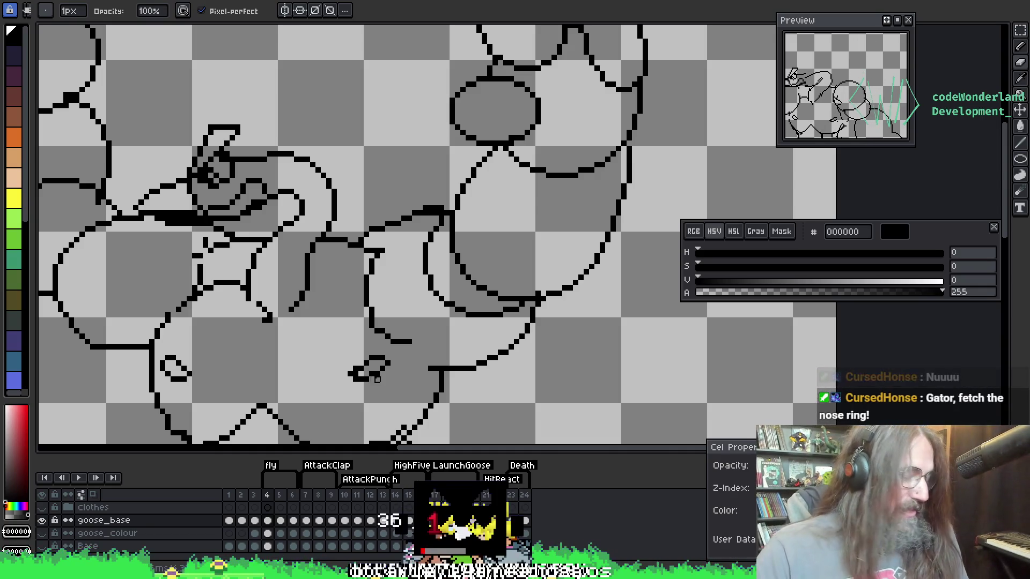
Close the upper-arm gap in the right shoulder and chest outline with eyedropper and pencil fixes
mouse_move(506, 204)
mouse_down()
mouse_move(614, 161)
mouse_move(338, 210)
mouse_move(332, 134)
mouse_up()
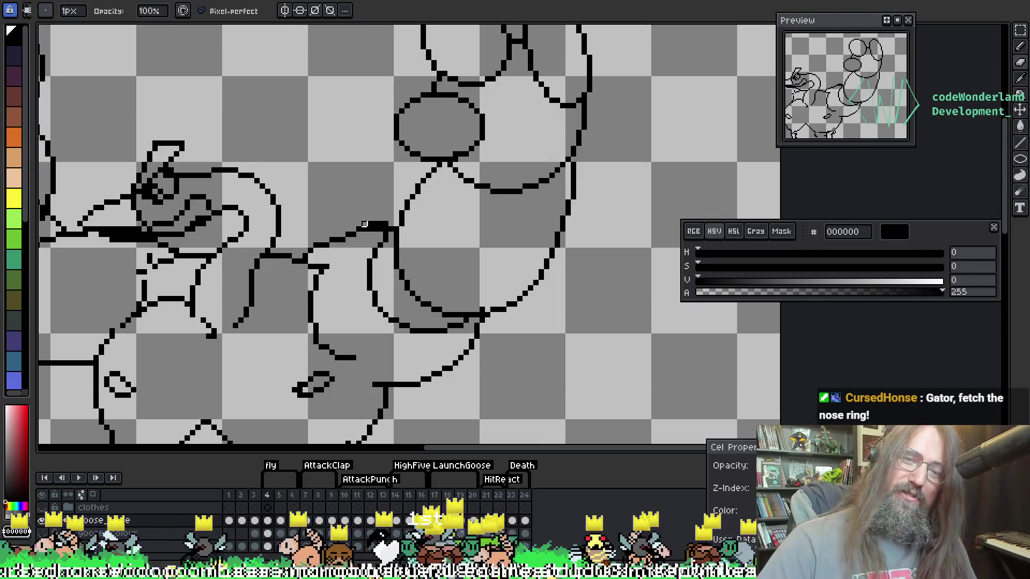
key(e)
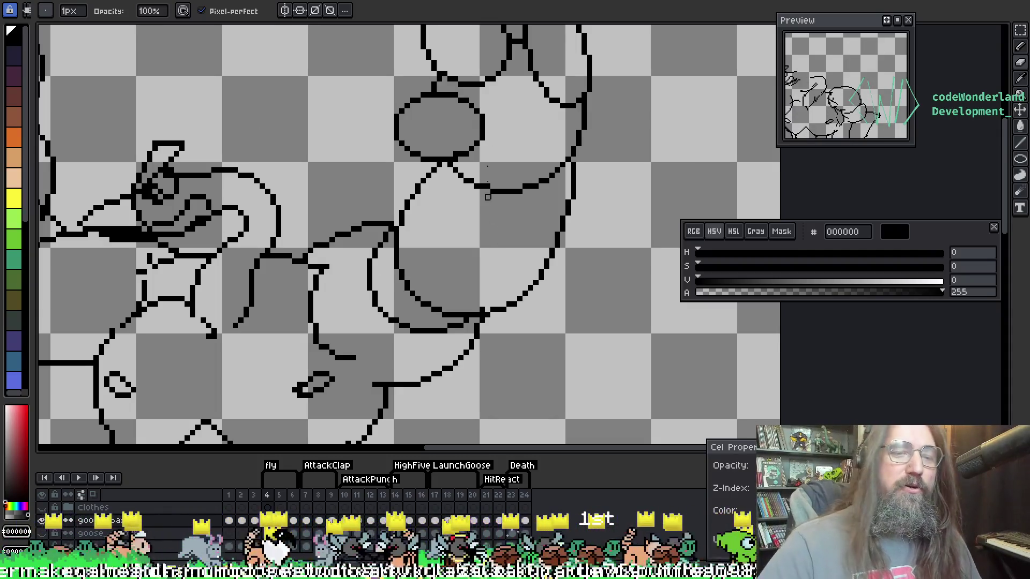
drag(279, 240, 378, 219)
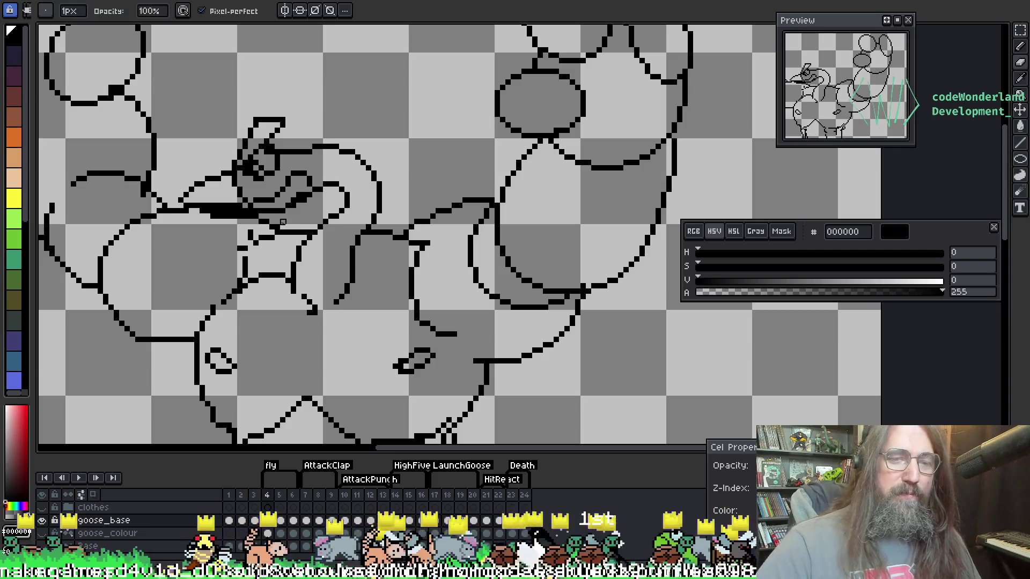
key(i)
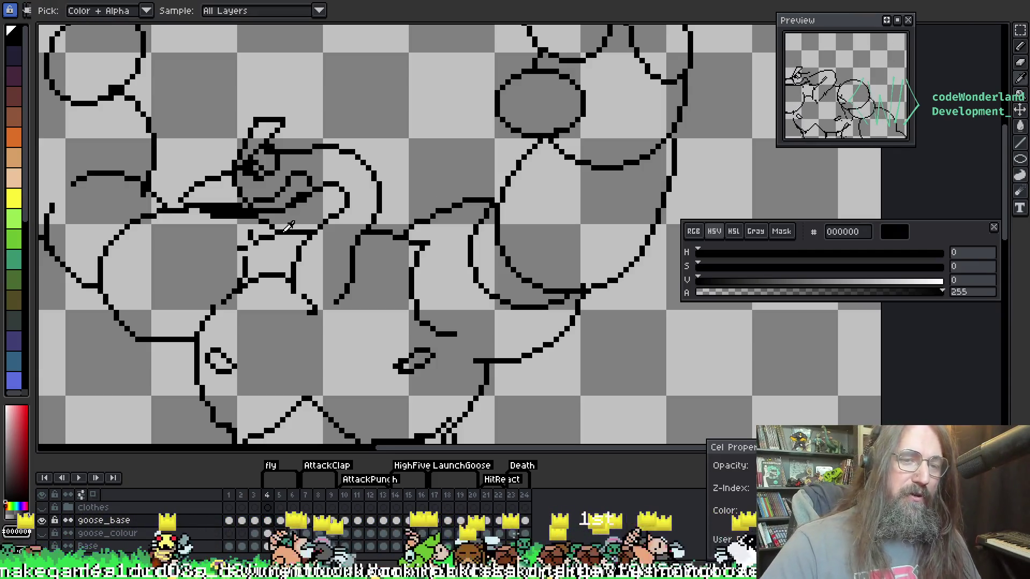
key(b)
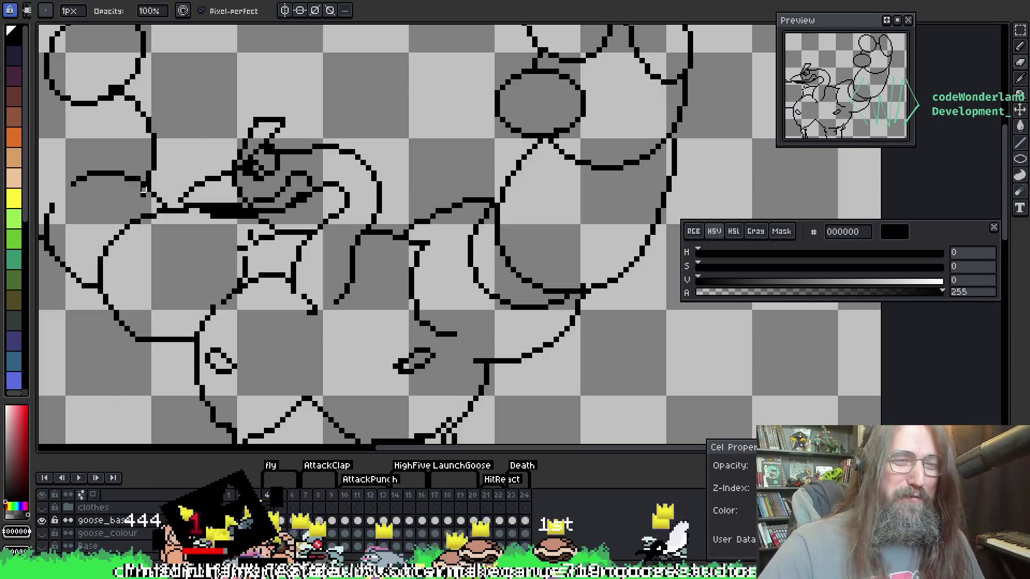
mouse_move(184, 156)
mouse_down()
mouse_move(368, 165)
mouse_move(214, 180)
mouse_move(41, 242)
mouse_up()
mouse_move(424, 412)
mouse_down()
mouse_move(329, 340)
mouse_move(428, 154)
mouse_up()
mouse_move(450, 235)
mouse_down()
mouse_move(524, 215)
mouse_move(508, 152)
mouse_up()
mouse_move(295, 271)
mouse_down()
mouse_move(379, 202)
mouse_move(206, 183)
mouse_up()
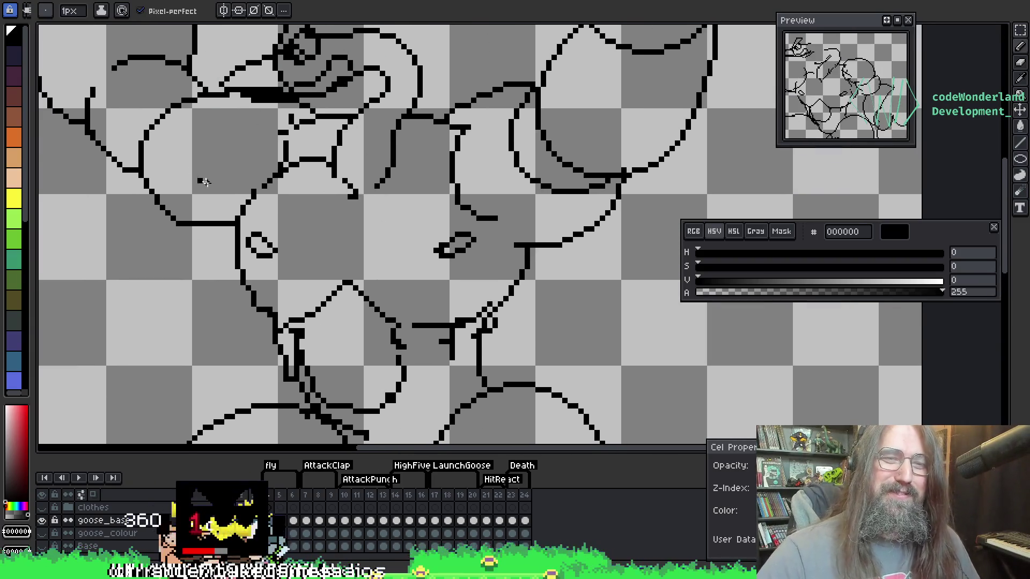
key(e)
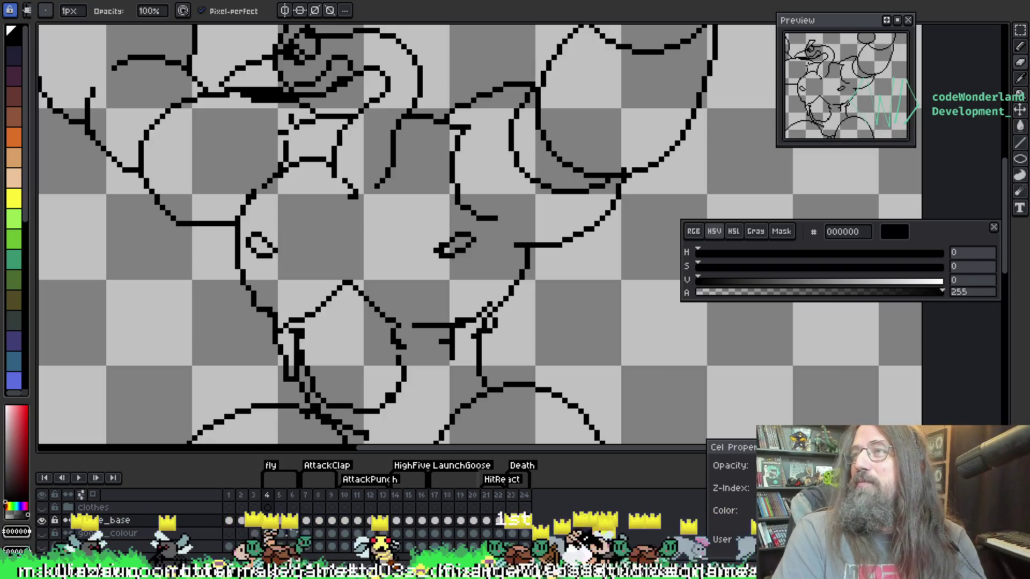
key(alt+Tab)
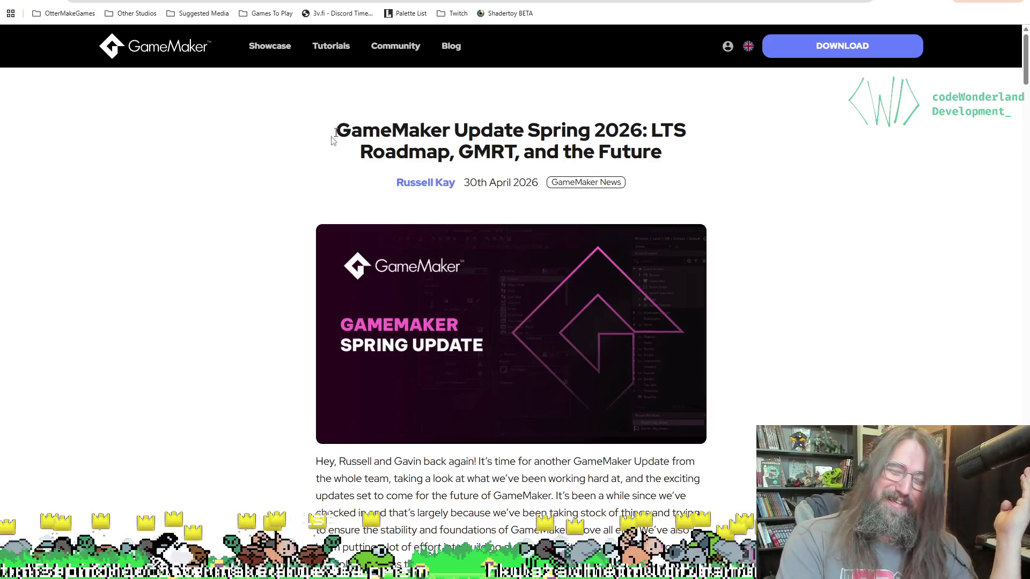
Scroll the article past the LTS schedule and IDE Plugins to v0.20 Release and Source Code Access
scroll(289, 239, down, 2)
scroll(358, 330, down, 9)
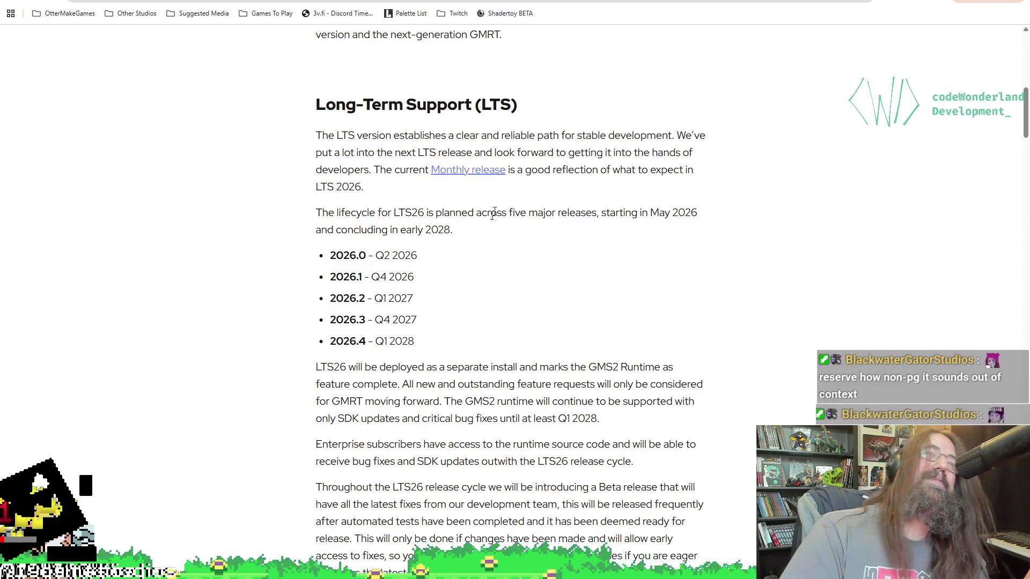
scroll(535, 136, down, 6)
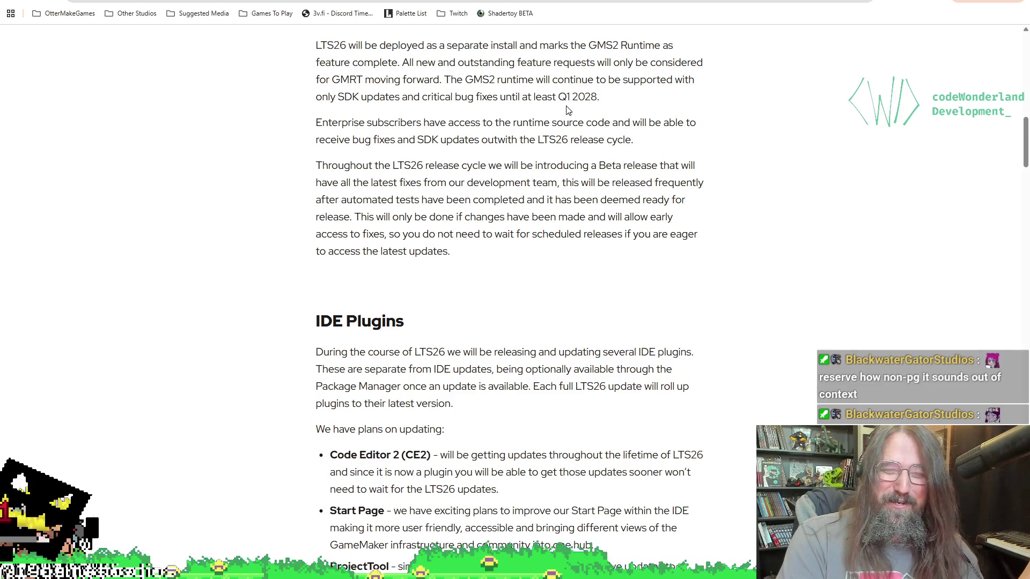
scroll(568, 110, down, 10)
scroll(391, 266, down, 20)
scroll(834, 281, up, 11)
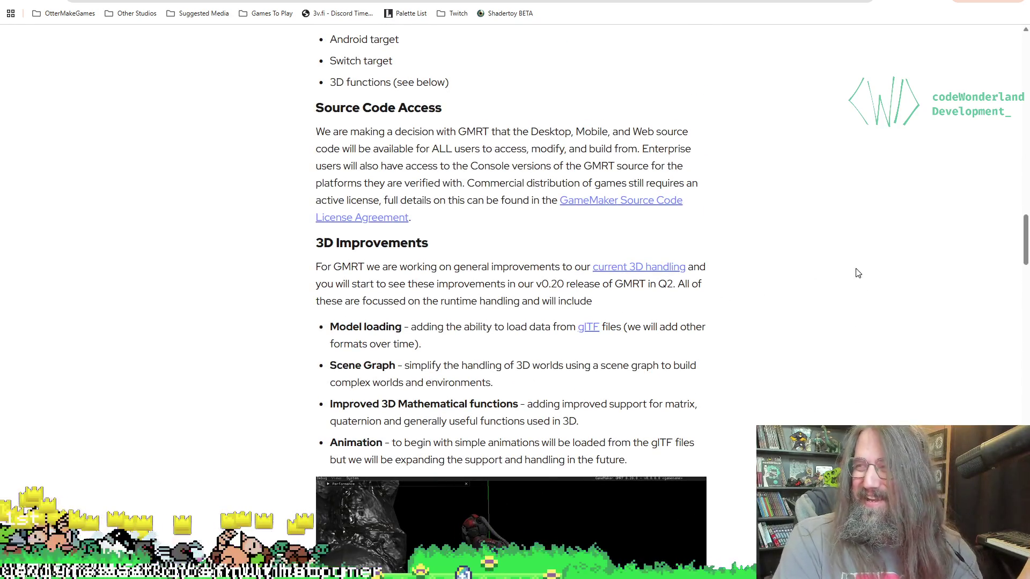
scroll(857, 273, up, 2)
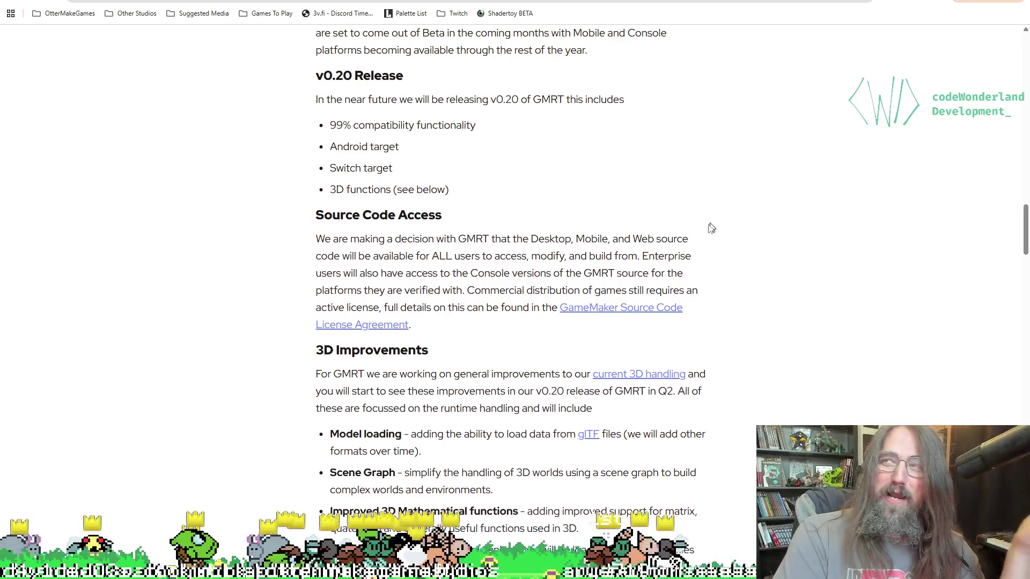
Scroll back to the IDE Plugins list, from Code Editor 2 down to Prefab Builder
scroll(711, 227, down, 1)
scroll(581, 184, up, 6)
scroll(572, 189, down, 4)
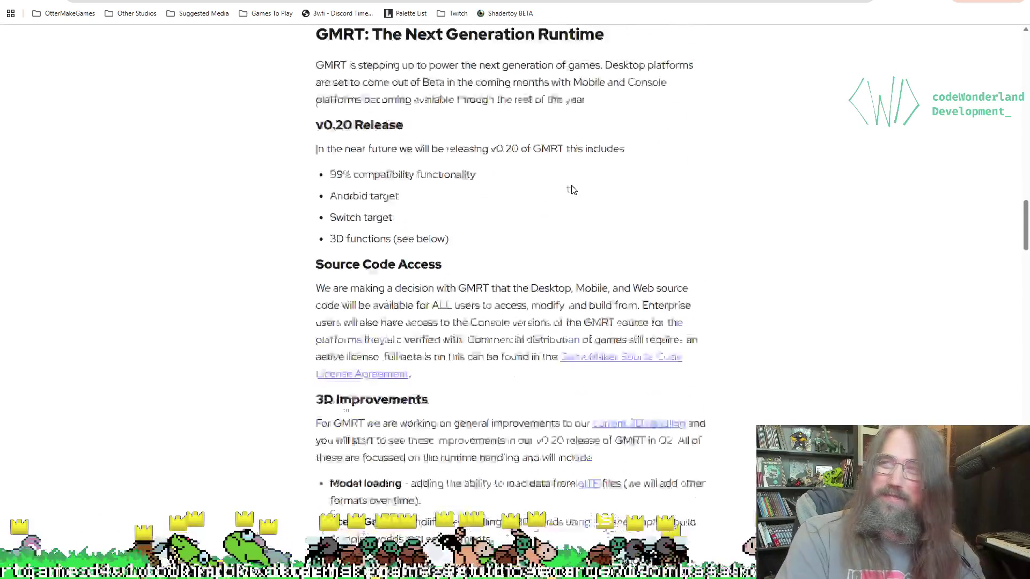
scroll(572, 190, up, 2)
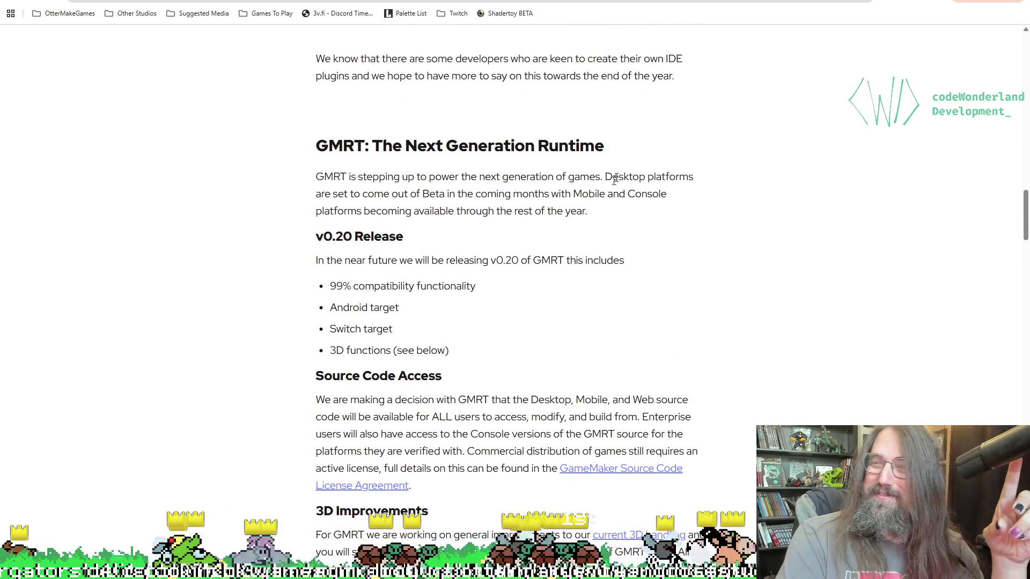
scroll(594, 187, up, 4)
scroll(615, 200, down, 1)
scroll(689, 226, up, 3)
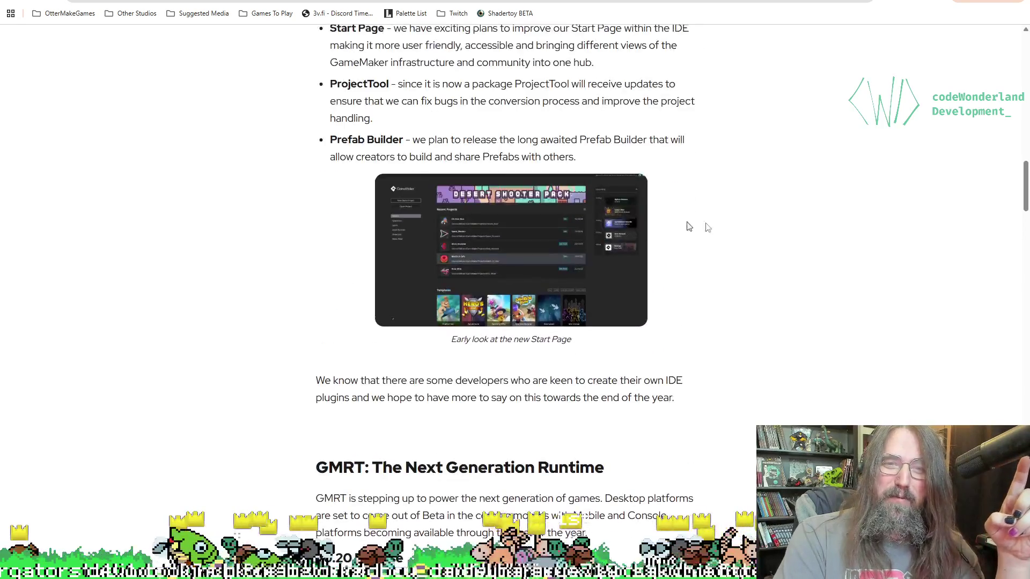
scroll(742, 221, up, 2)
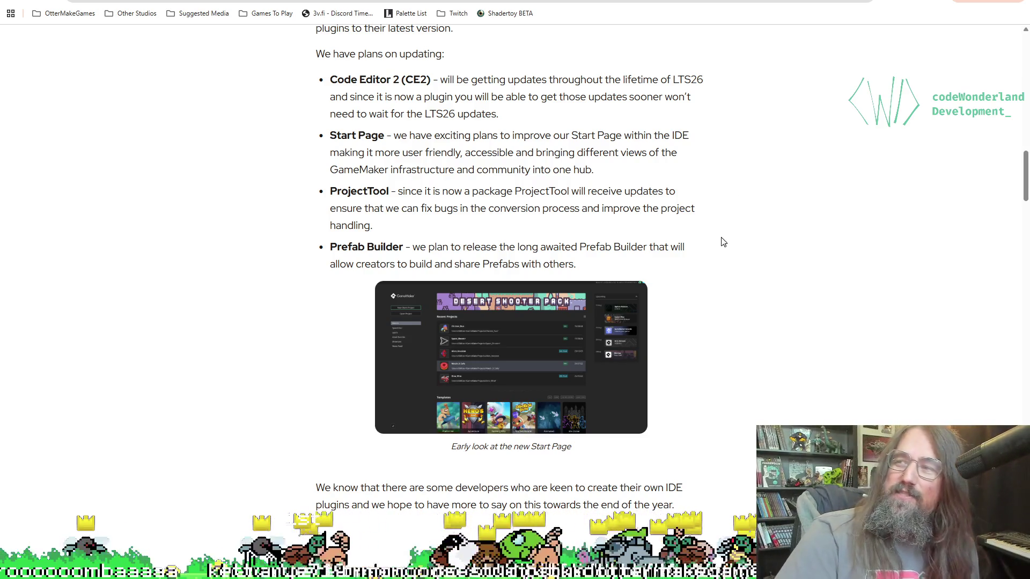
scroll(722, 242, down, 10)
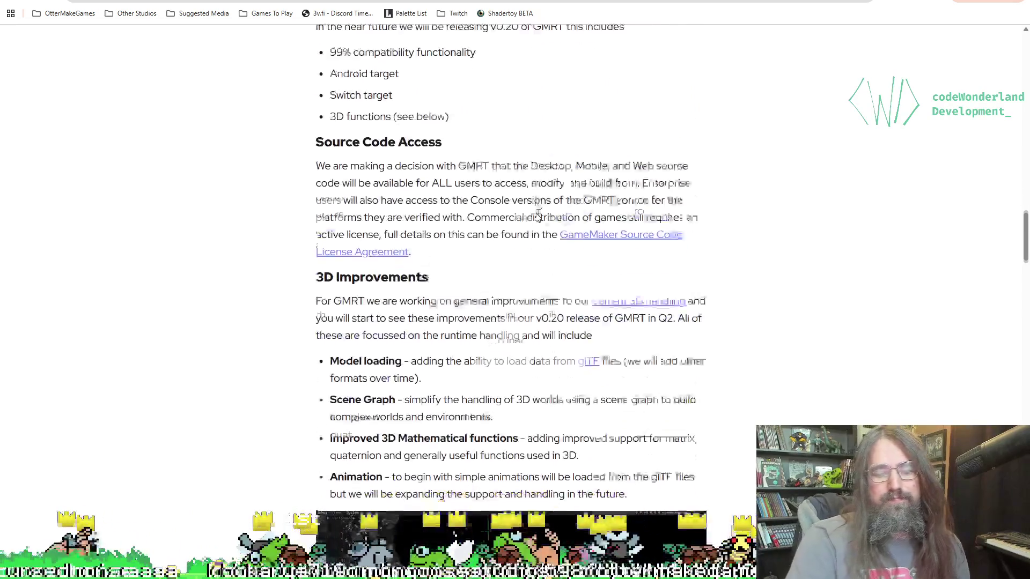
scroll(558, 224, up, 10)
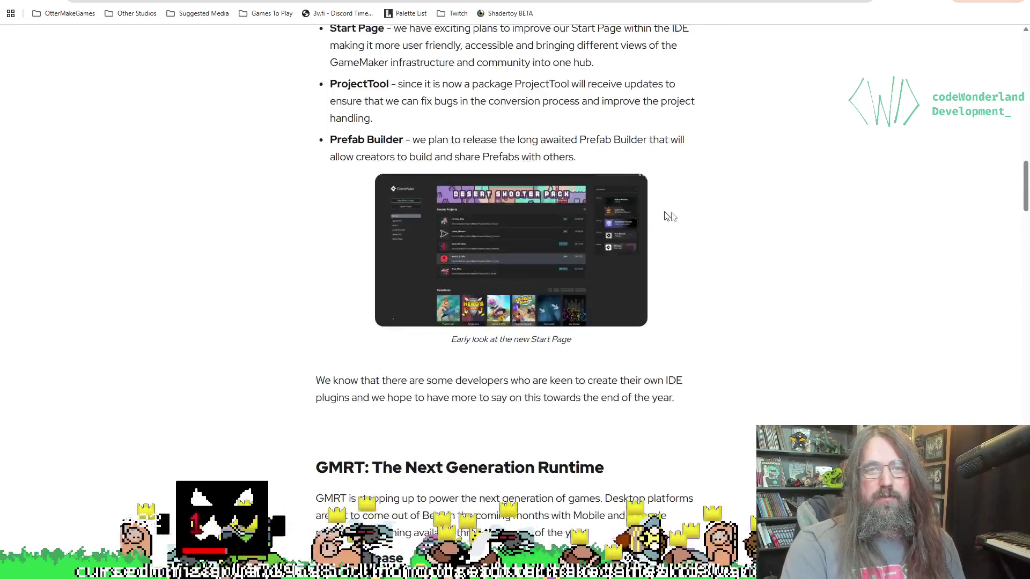
scroll(669, 216, up, 10)
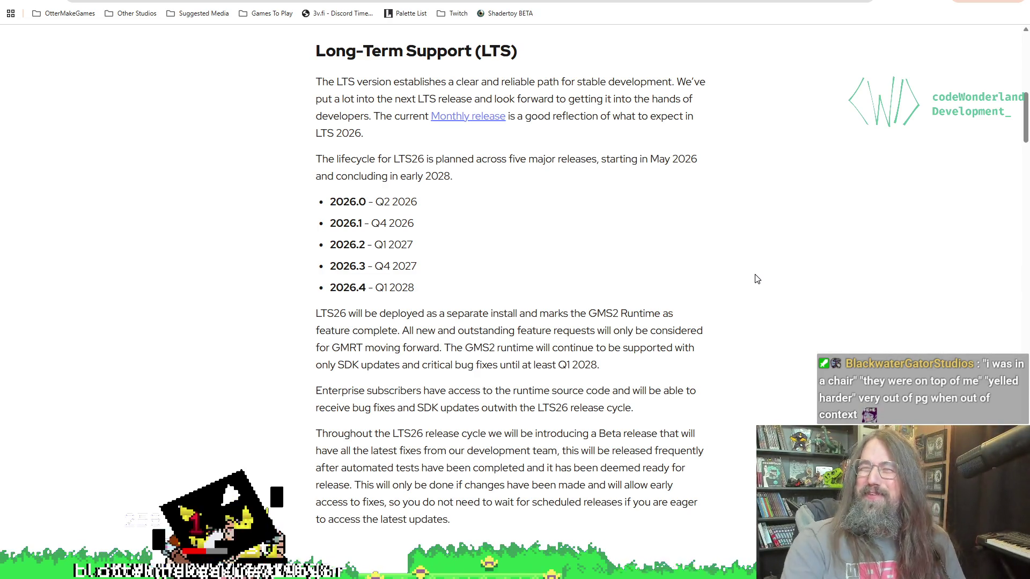
scroll(551, 237, down, 3)
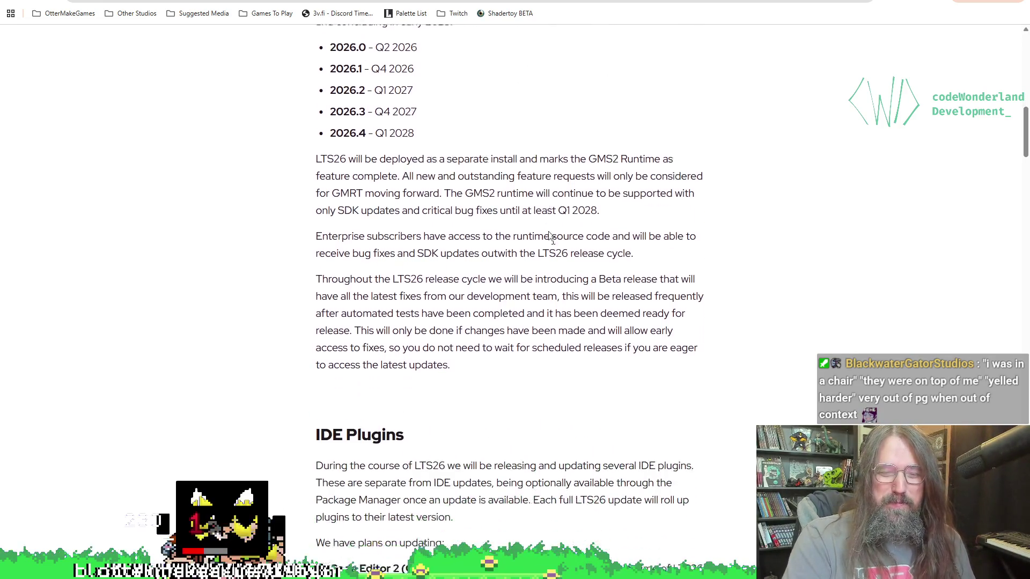
scroll(551, 238, down, 3)
scroll(519, 301, down, 2)
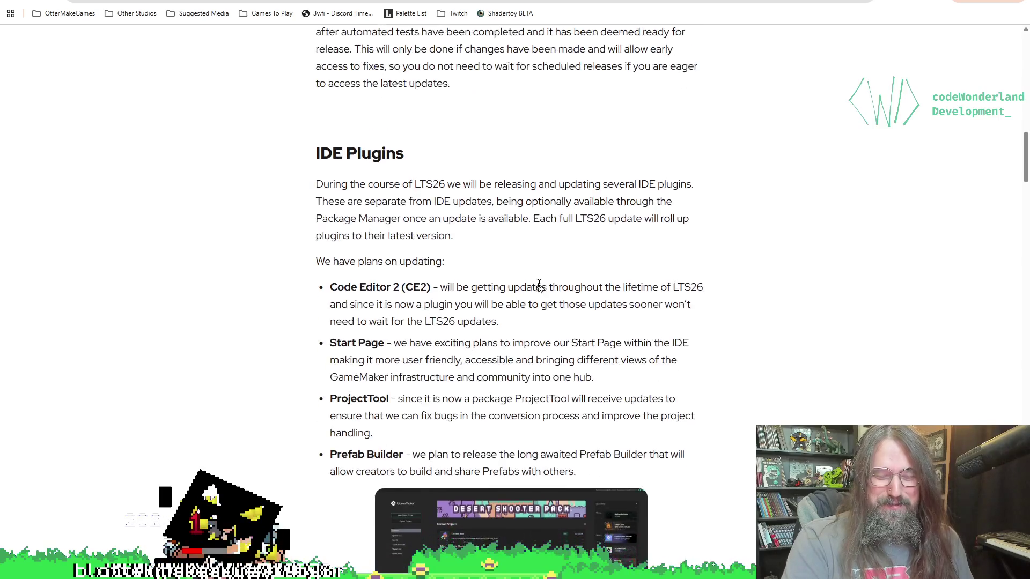
scroll(540, 284, down, 5)
scroll(451, 191, up, 12)
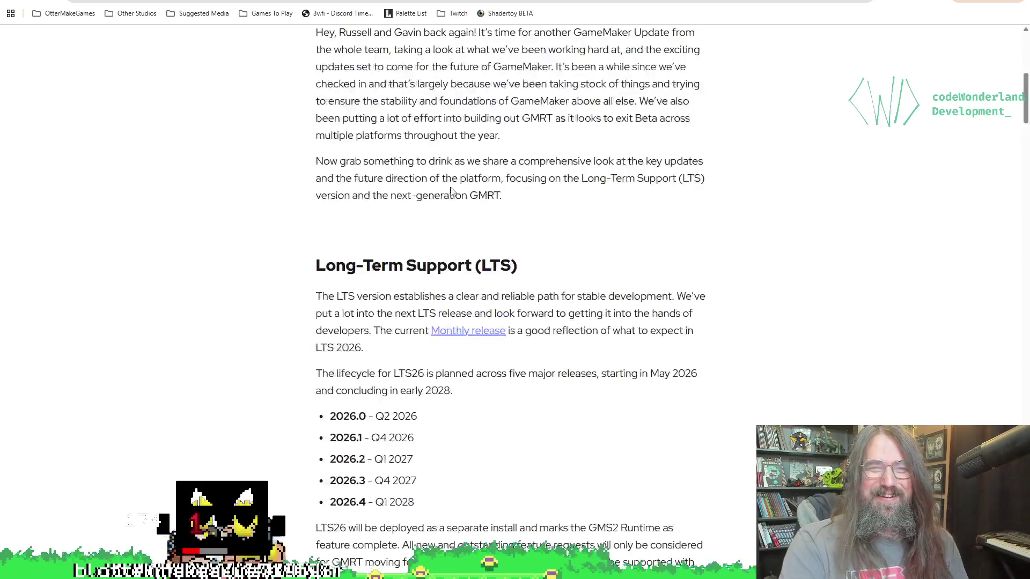
scroll(451, 192, up, 6)
scroll(439, 319, down, 3)
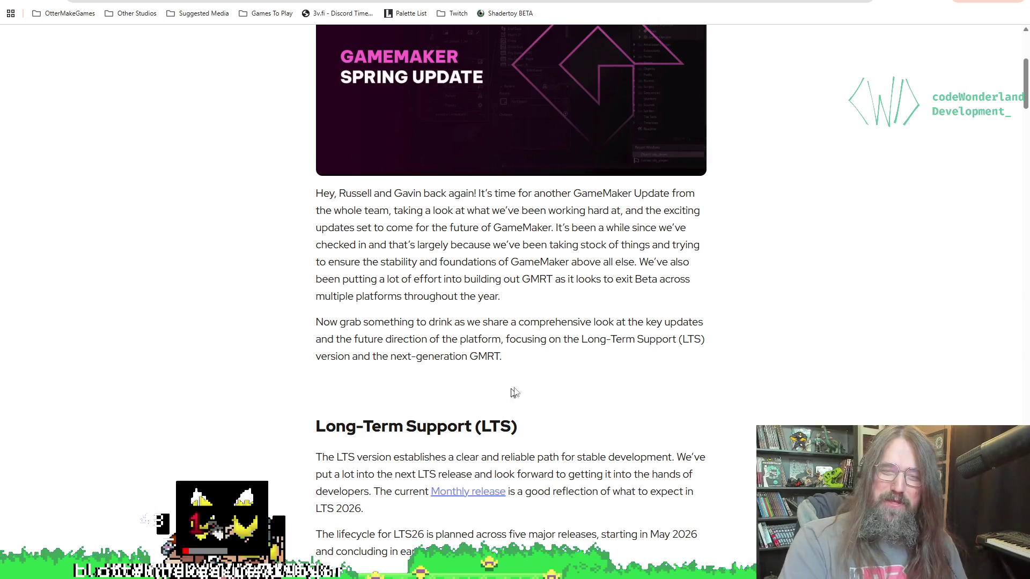
scroll(513, 393, down, 2)
scroll(514, 392, up, 7)
scroll(524, 278, down, 3)
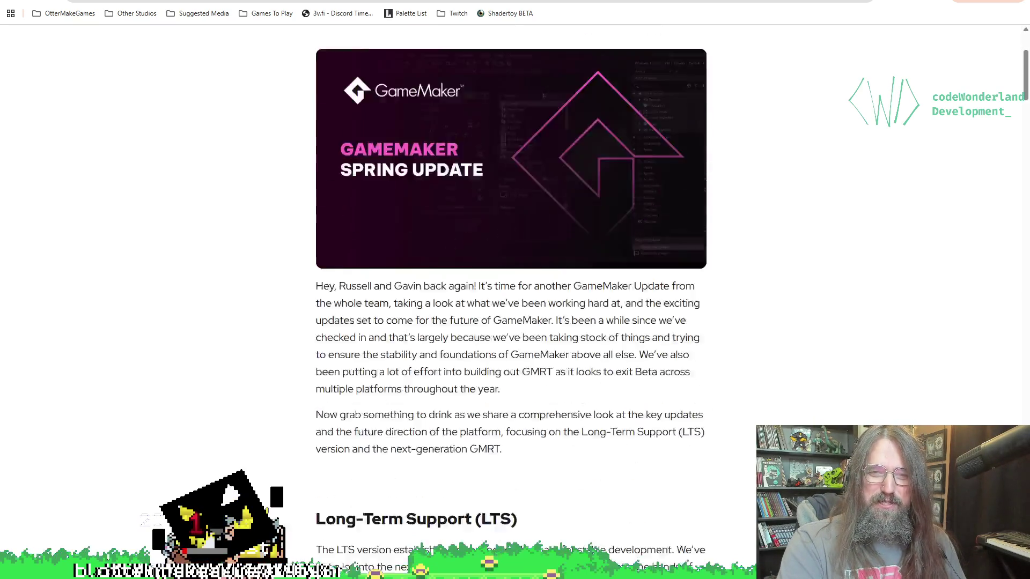
scroll(524, 279, down, 6)
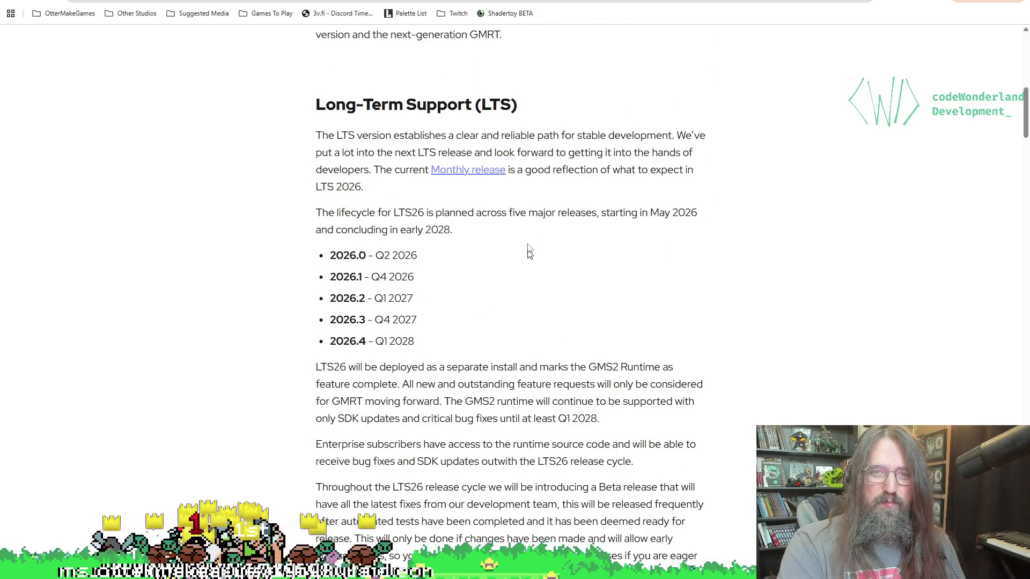
scroll(556, 304, down, 3)
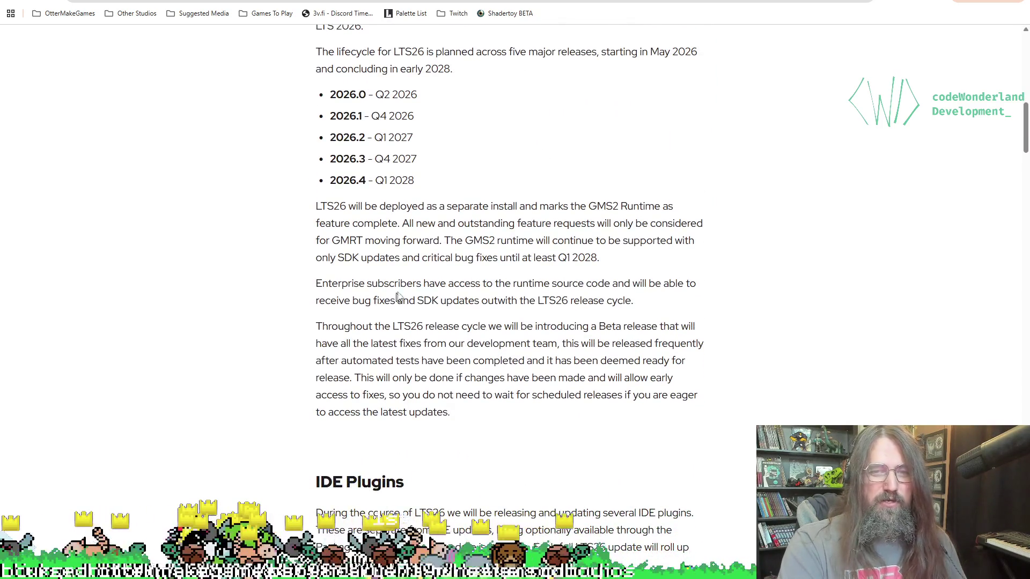
scroll(398, 298, down, 5)
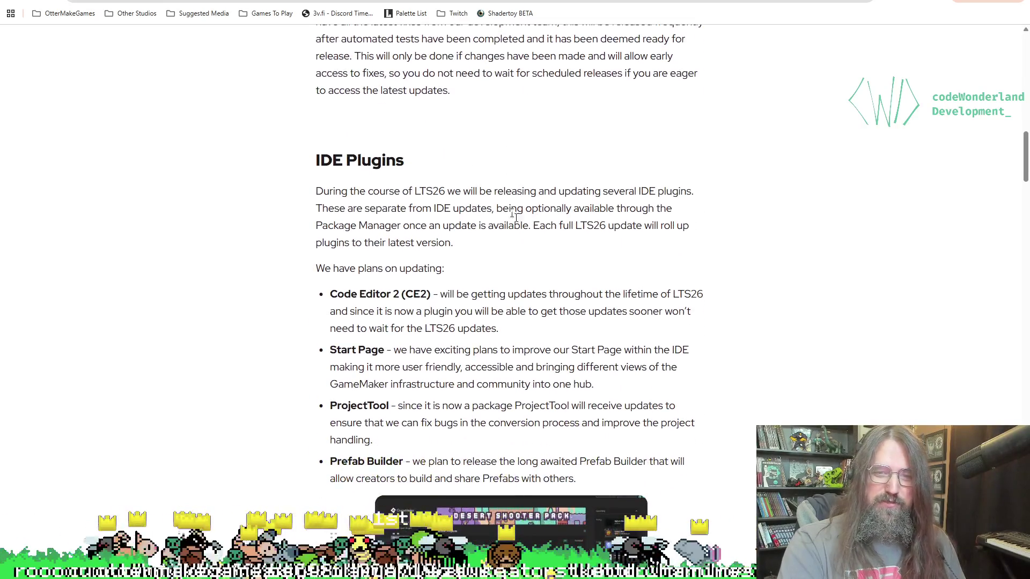
scroll(514, 215, down, 3)
Highlight the whole Prefab Builder bullet, clearing the stray text selections first
drag(292, 133, 430, 134)
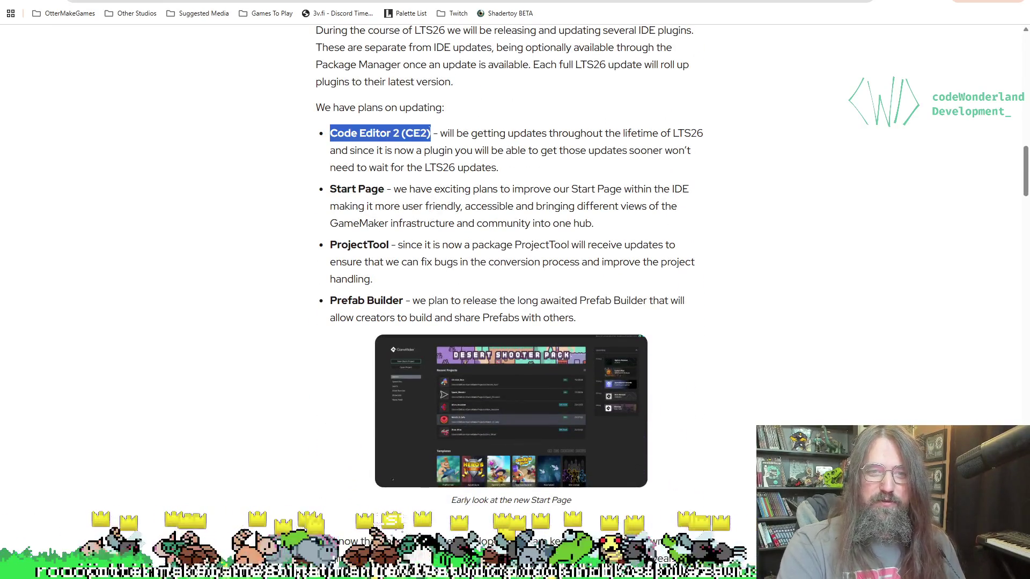
click(527, 185)
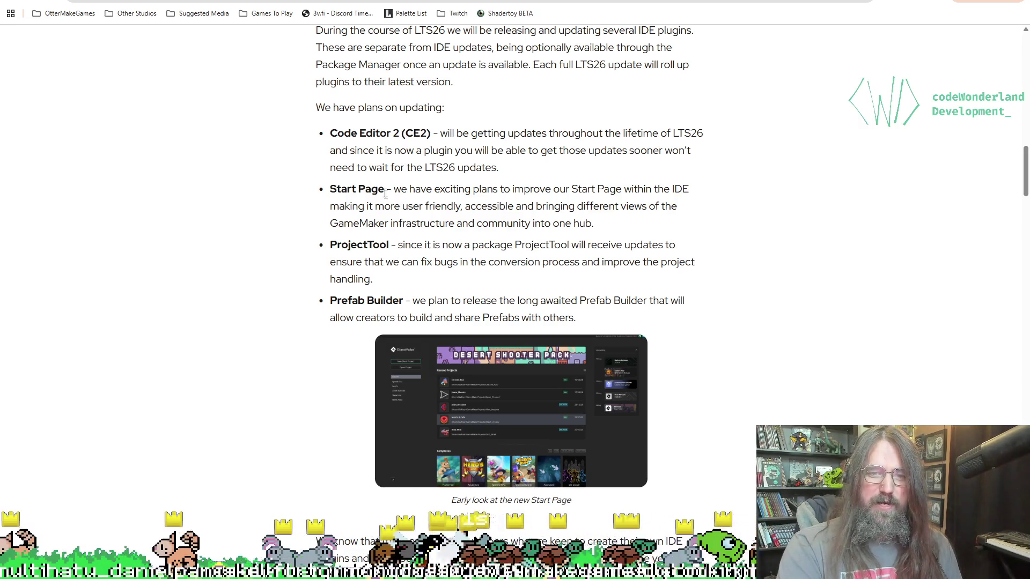
scroll(385, 193, down, 2)
mouse_move(368, 172)
mouse_down()
mouse_move(596, 198)
mouse_move(630, 220)
mouse_move(667, 215)
mouse_move(691, 184)
mouse_move(445, 194)
mouse_move(541, 226)
mouse_move(431, 223)
mouse_move(519, 155)
mouse_move(739, 232)
mouse_move(738, 170)
mouse_move(726, 155)
mouse_move(634, 191)
mouse_move(624, 213)
mouse_up()
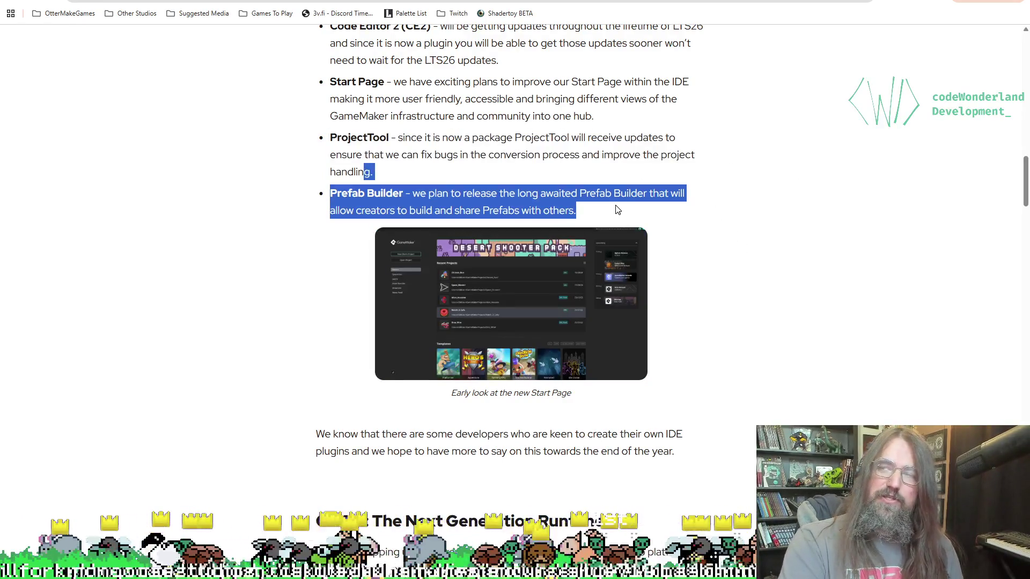
click(617, 207)
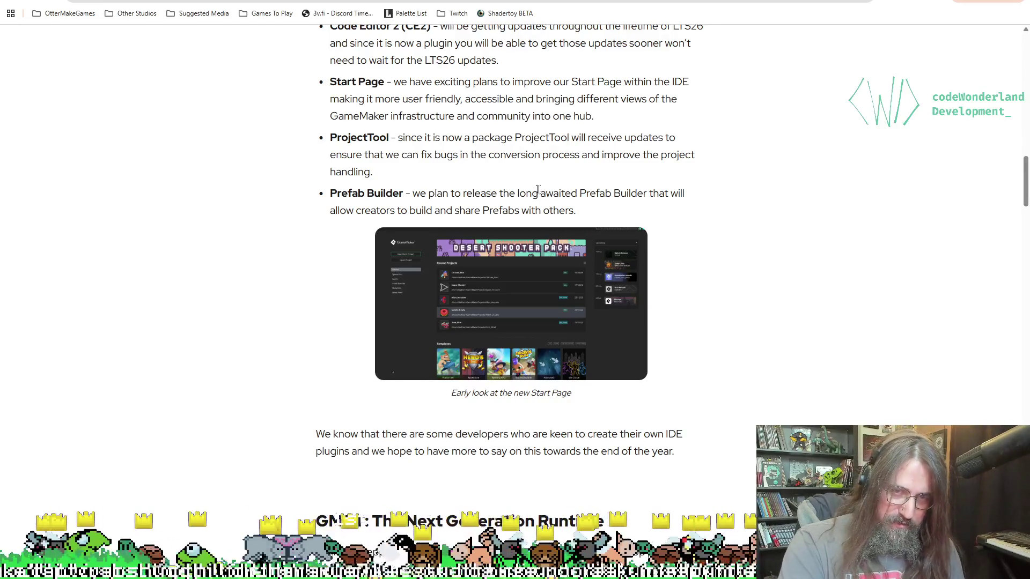
drag(322, 189, 583, 211)
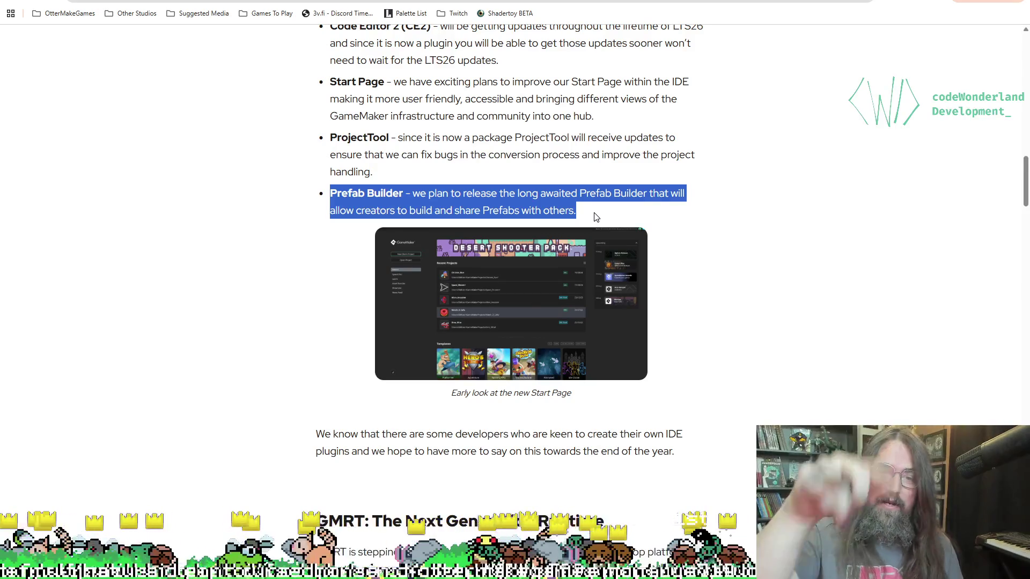
Scroll past the v0.20 Release list to the 3D Improvements heading and demo video
scroll(597, 216, down, 5)
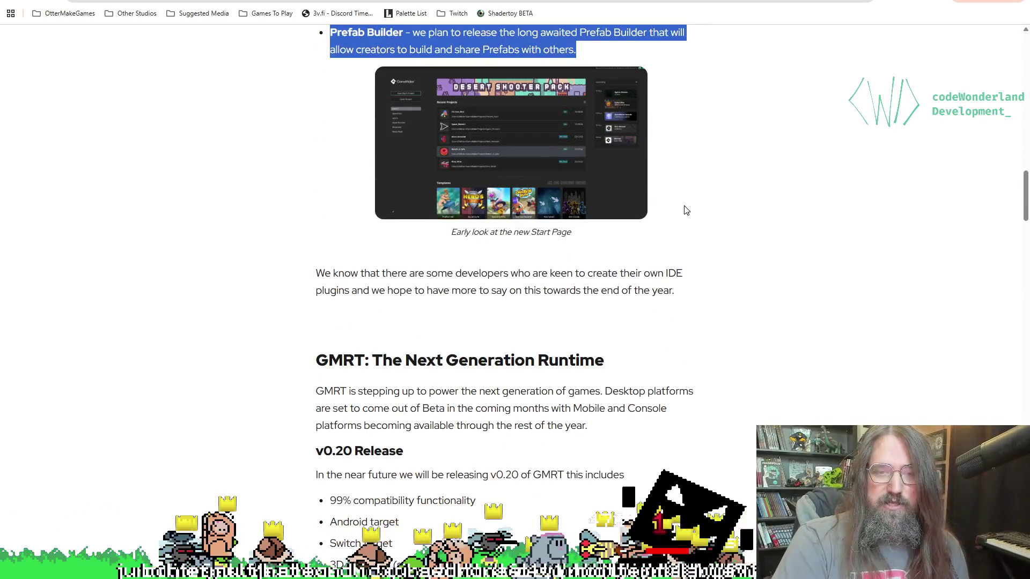
scroll(507, 364, down, 1)
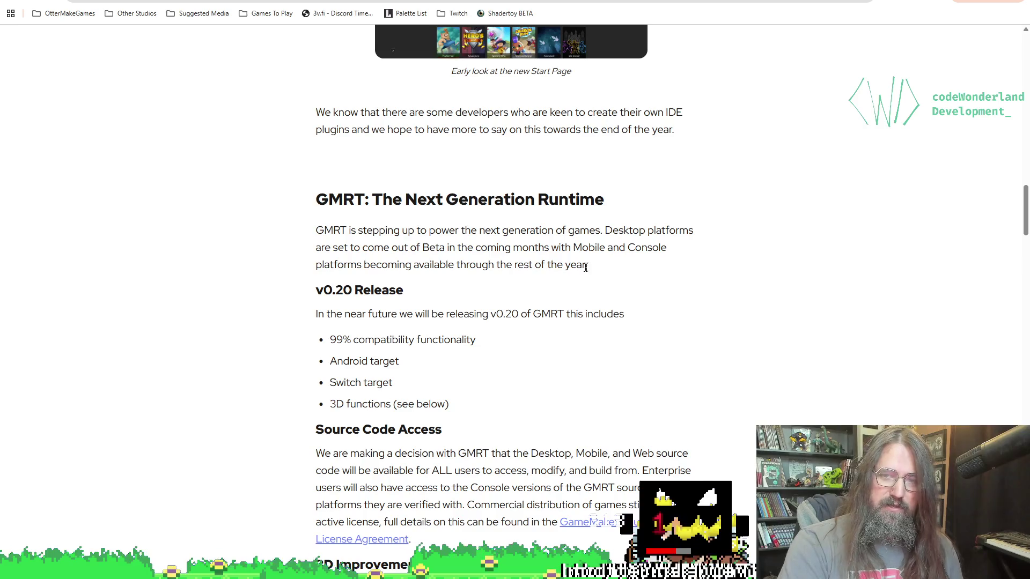
scroll(593, 294, down, 2)
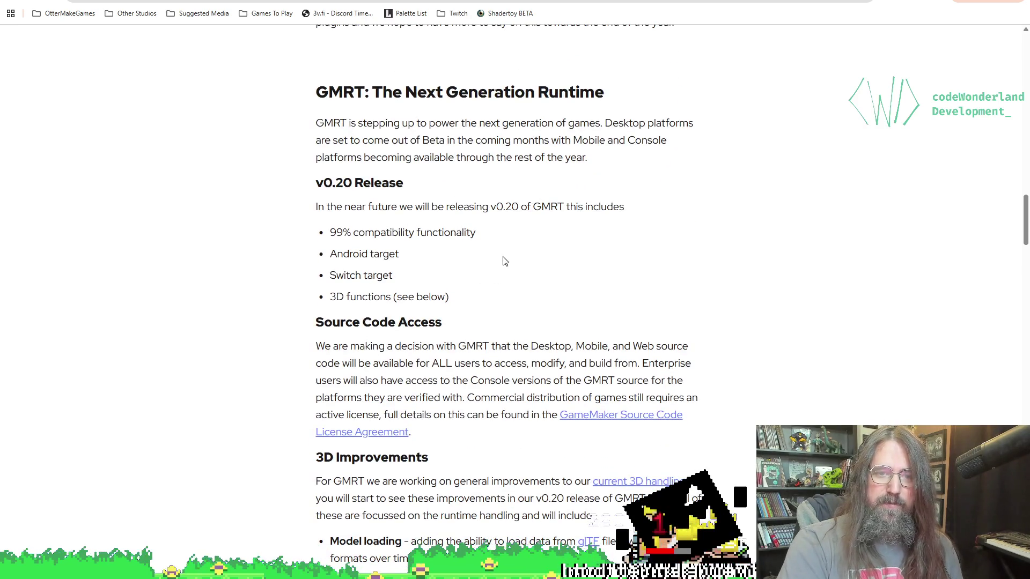
mouse_move(359, 253)
mouse_down()
mouse_move(432, 284)
mouse_move(345, 275)
mouse_move(423, 297)
mouse_up()
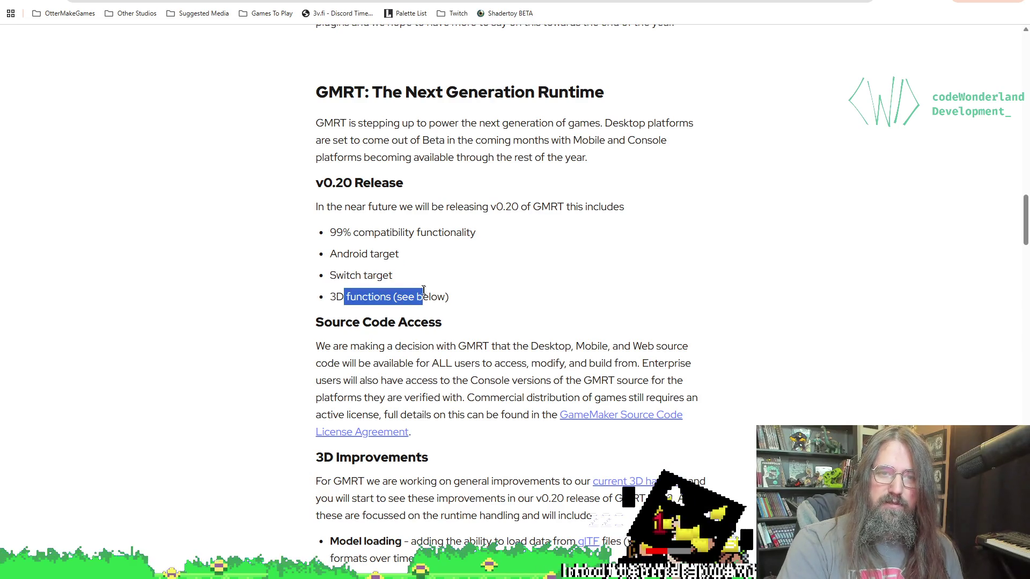
click(321, 272)
scroll(406, 258, down, 5)
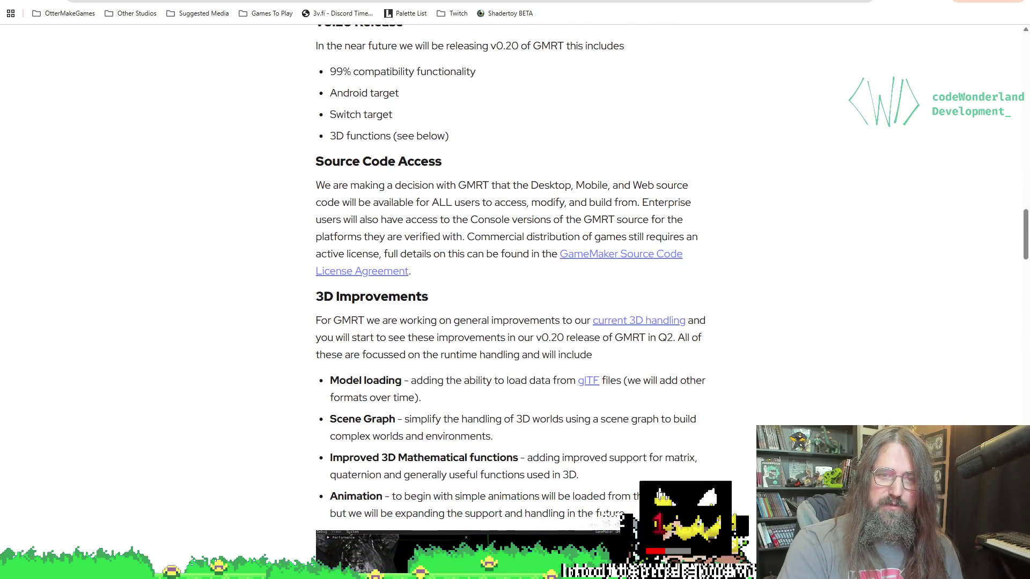
scroll(636, 280, down, 1)
scroll(636, 280, up, 1)
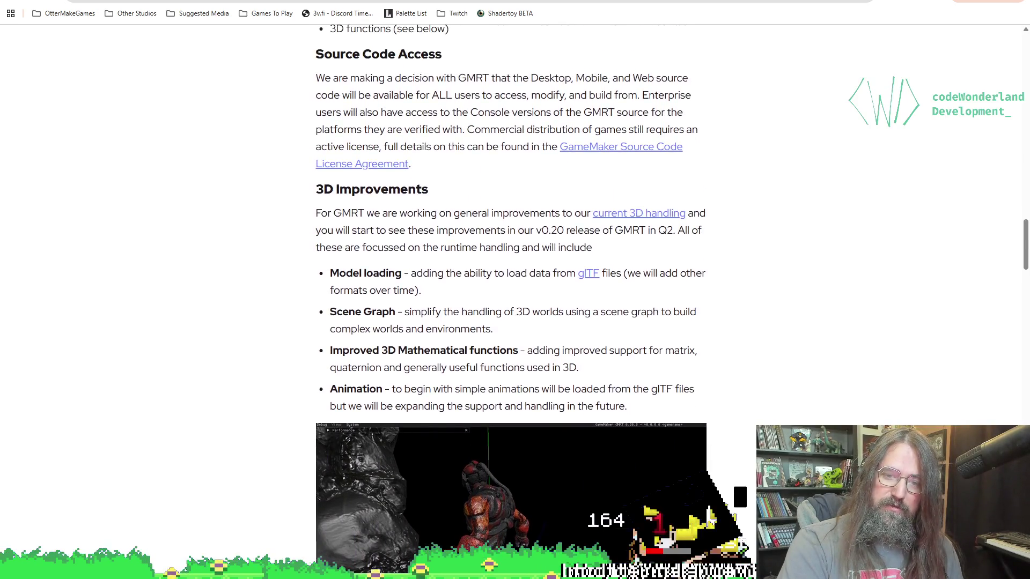
scroll(636, 280, down, 3)
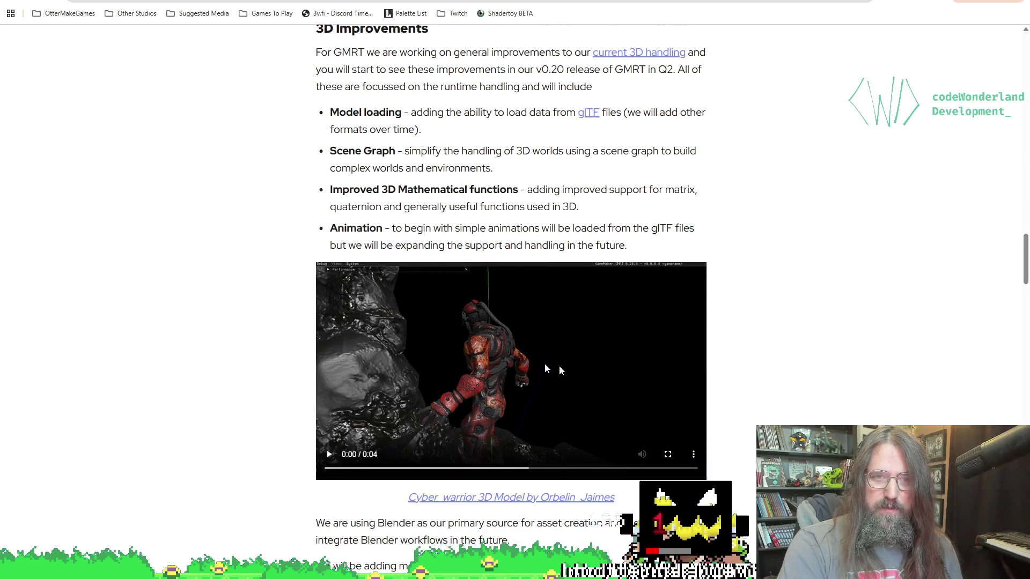
Highlight and read the Scene Graph description in the 3D Improvements list, then clear it
scroll(513, 355, up, 1)
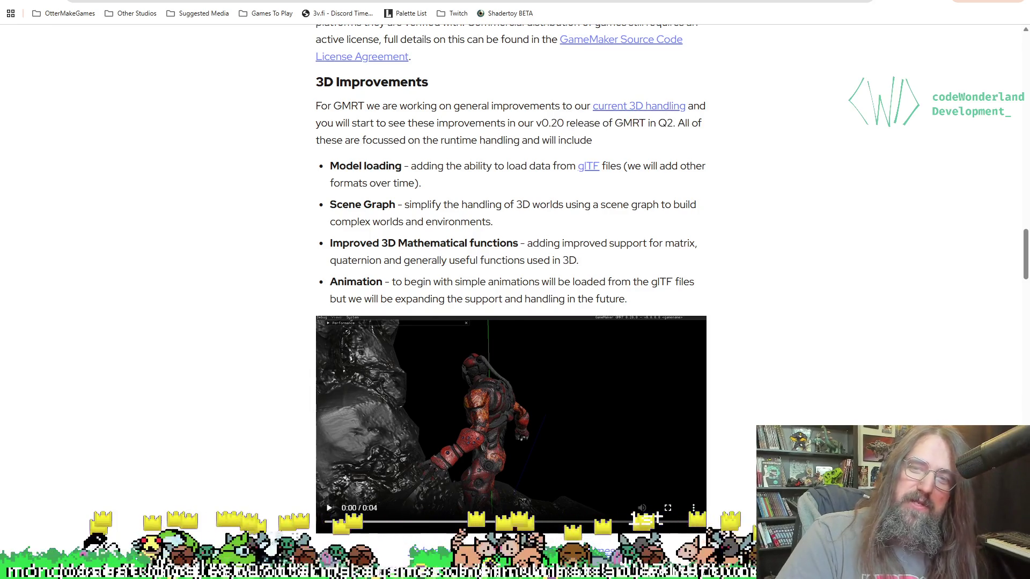
drag(615, 123, 622, 110)
scroll(622, 109, up, 1)
click(767, 175)
scroll(767, 176, down, 2)
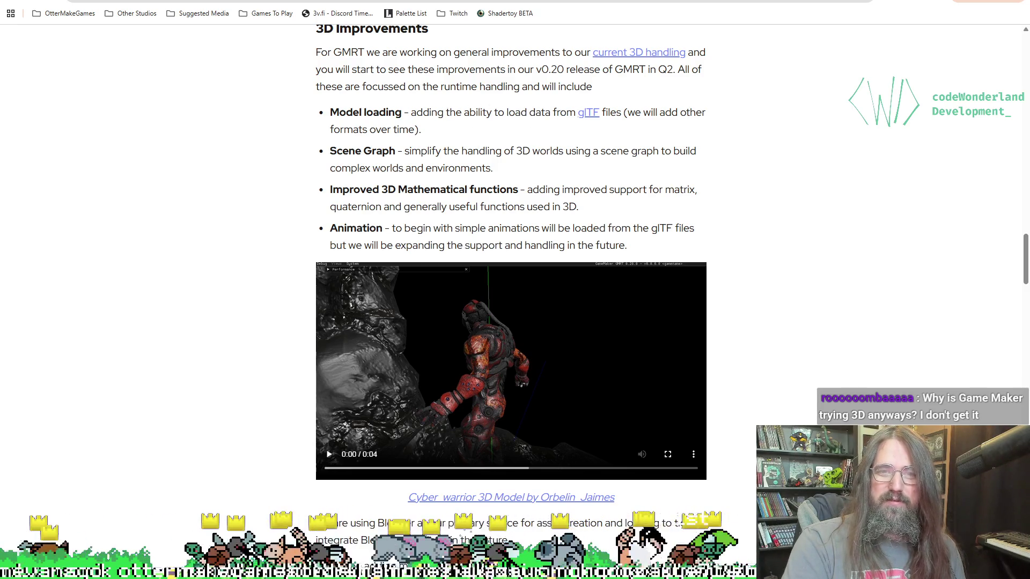
mouse_move(420, 153)
mouse_down()
mouse_move(697, 152)
mouse_move(665, 176)
mouse_up()
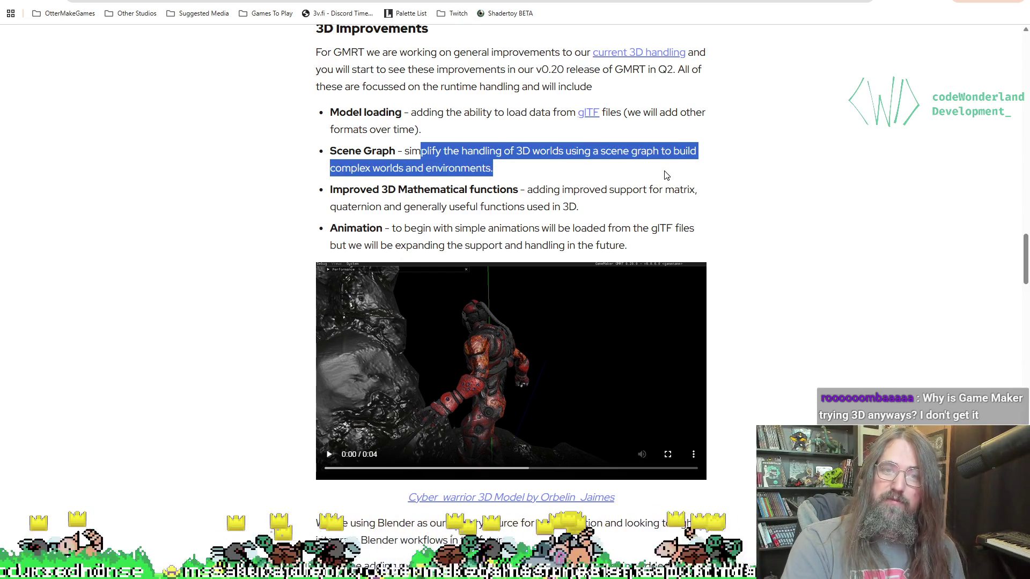
click(462, 184)
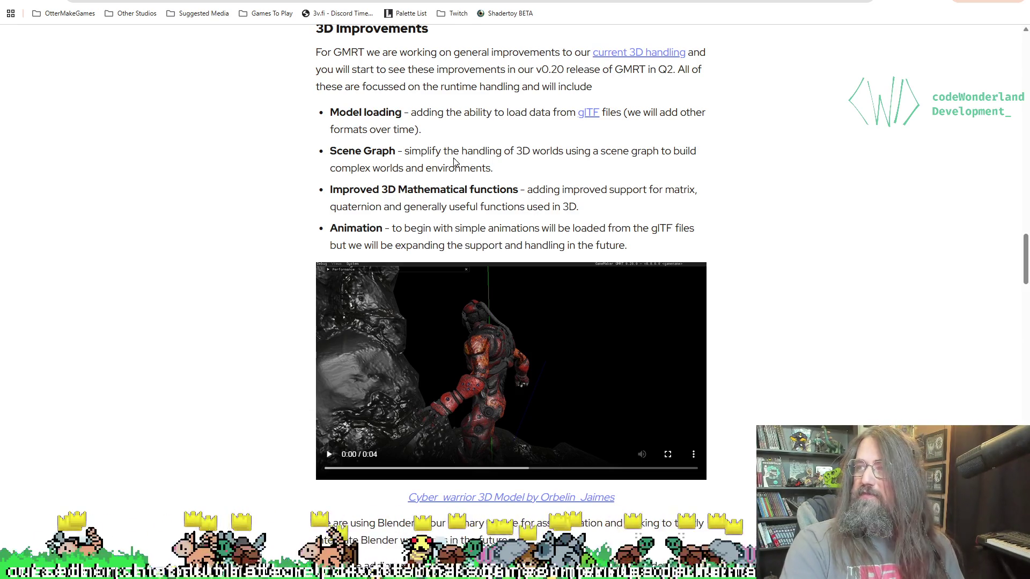
Scroll on and highlight the Animation bullet's description, moving past the demo video
scroll(420, 151, down, 1)
scroll(456, 134, up, 2)
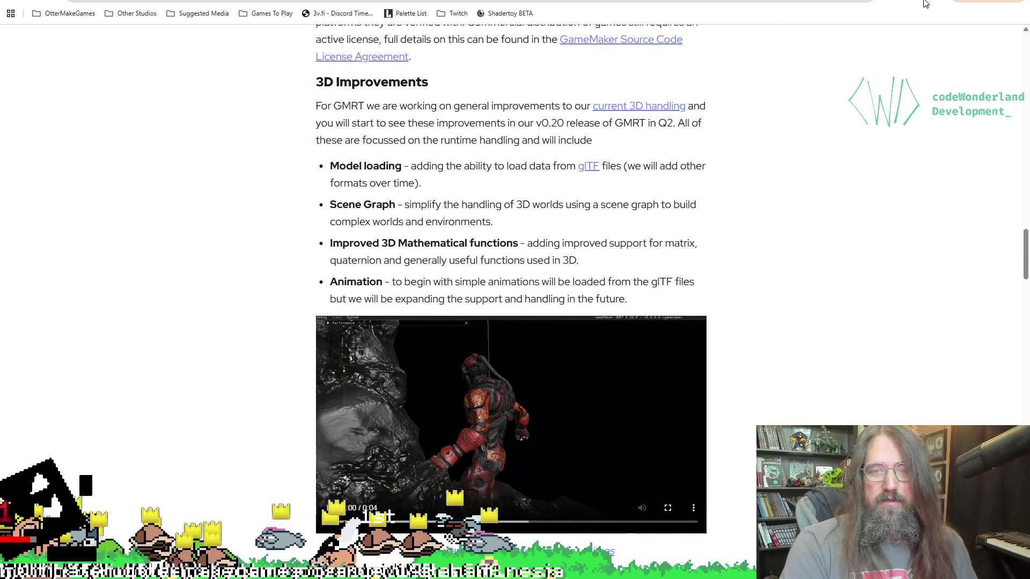
scroll(780, 203, down, 1)
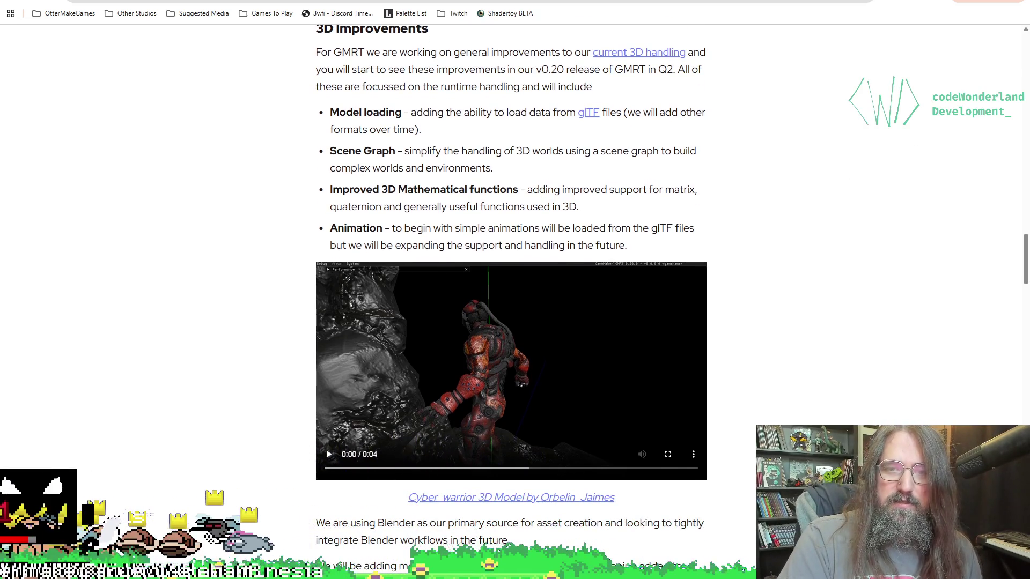
scroll(524, 284, down, 1)
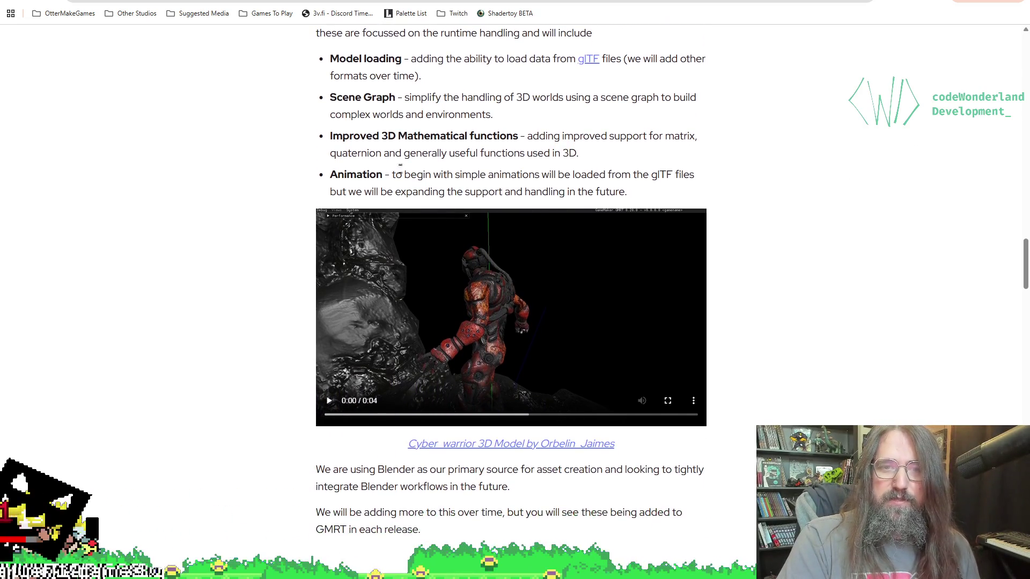
mouse_move(393, 173)
mouse_down()
mouse_move(558, 174)
mouse_move(636, 193)
mouse_move(593, 174)
mouse_move(434, 210)
mouse_move(375, 176)
mouse_move(410, 192)
mouse_move(604, 190)
mouse_up()
scroll(451, 300, down, 1)
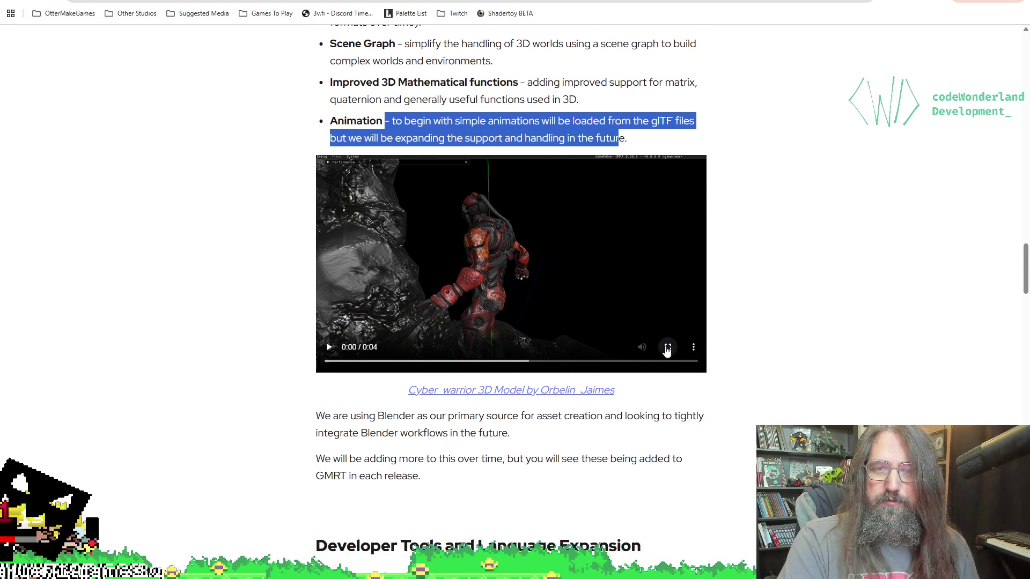
Watch the Cyber warrior 3D demo full screen, exit with Esc, and pause the looping video
click(668, 346)
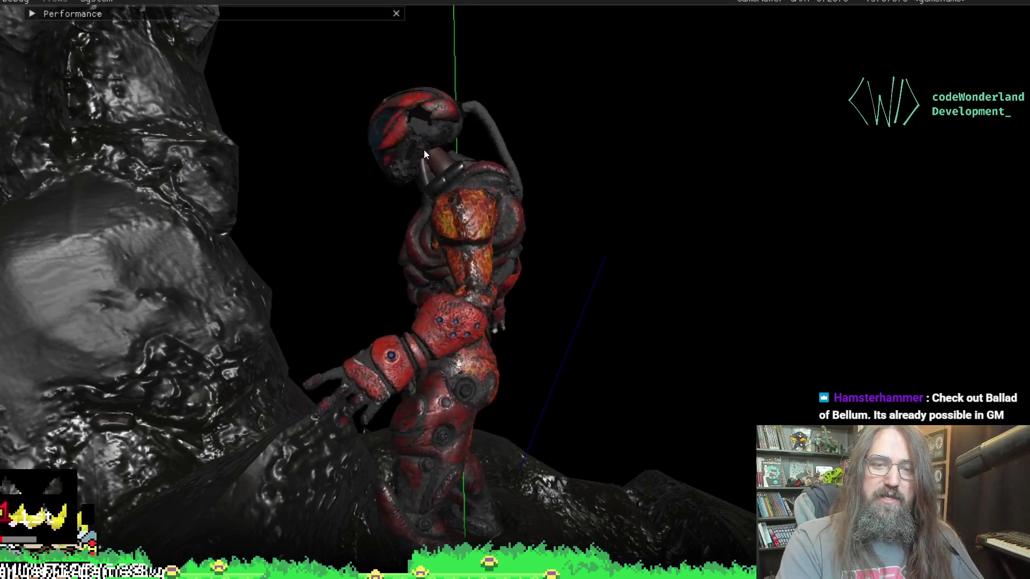
key(Escape)
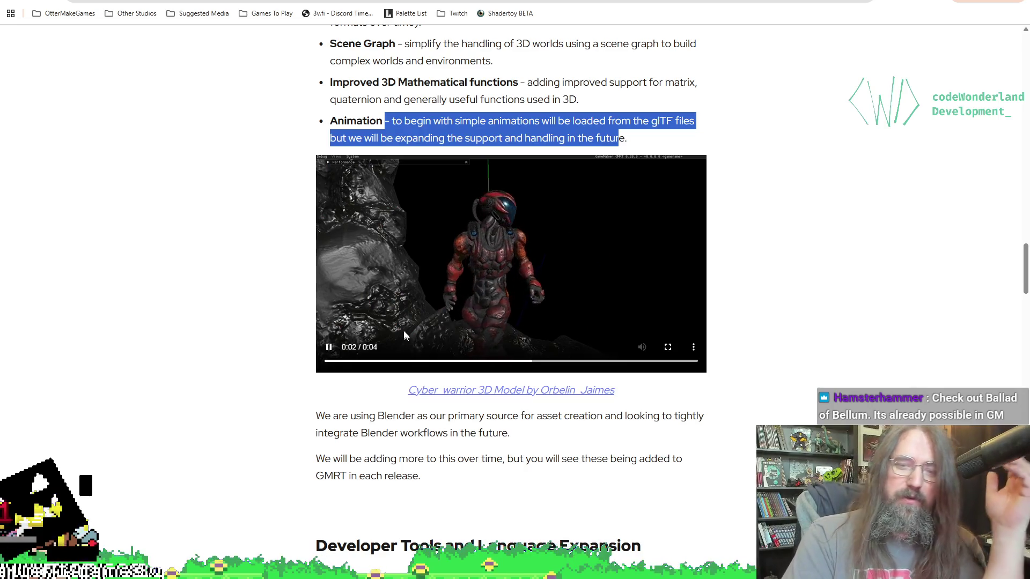
scroll(305, 361, down, 1)
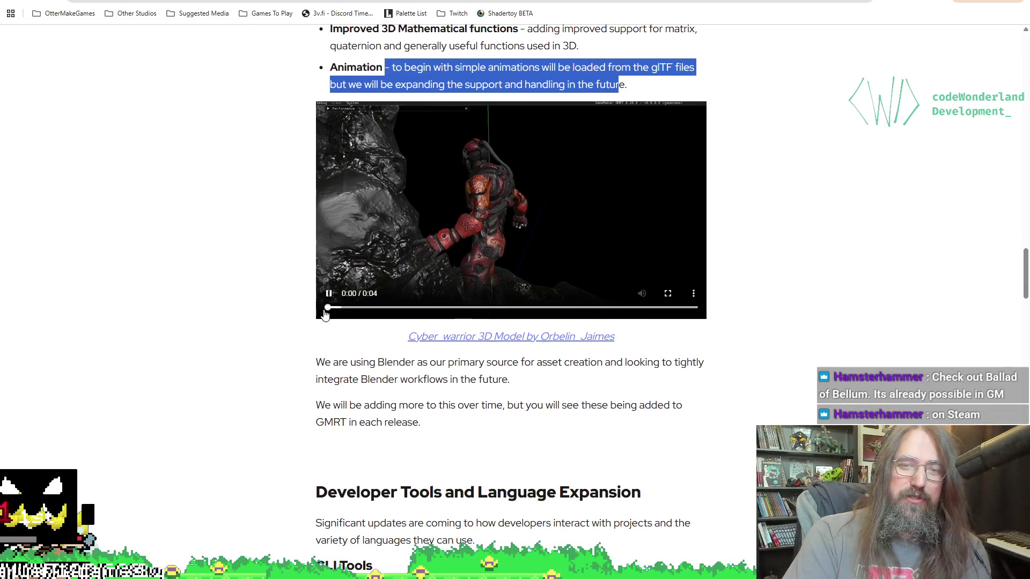
click(403, 253)
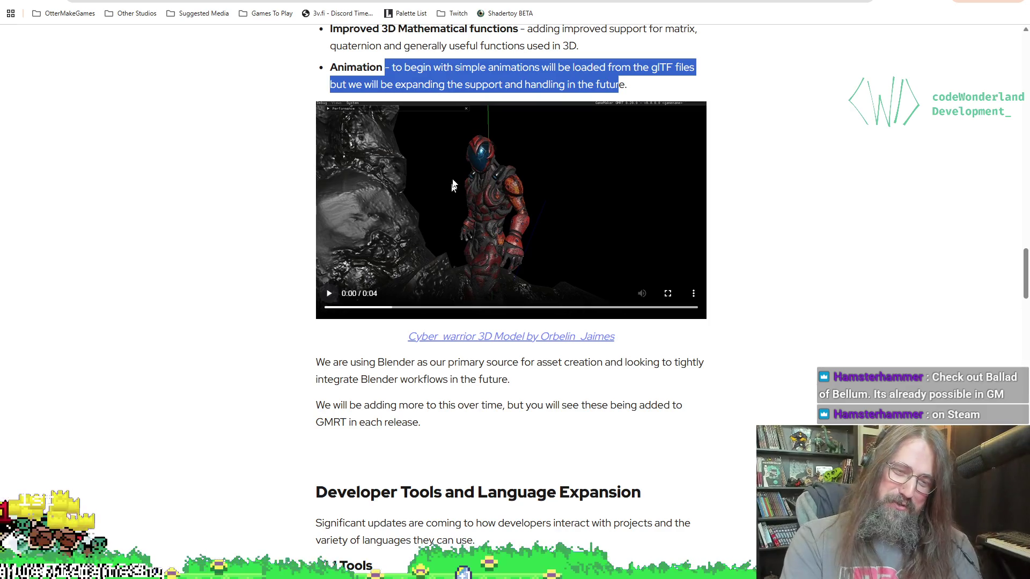
scroll(881, 264, down, 6)
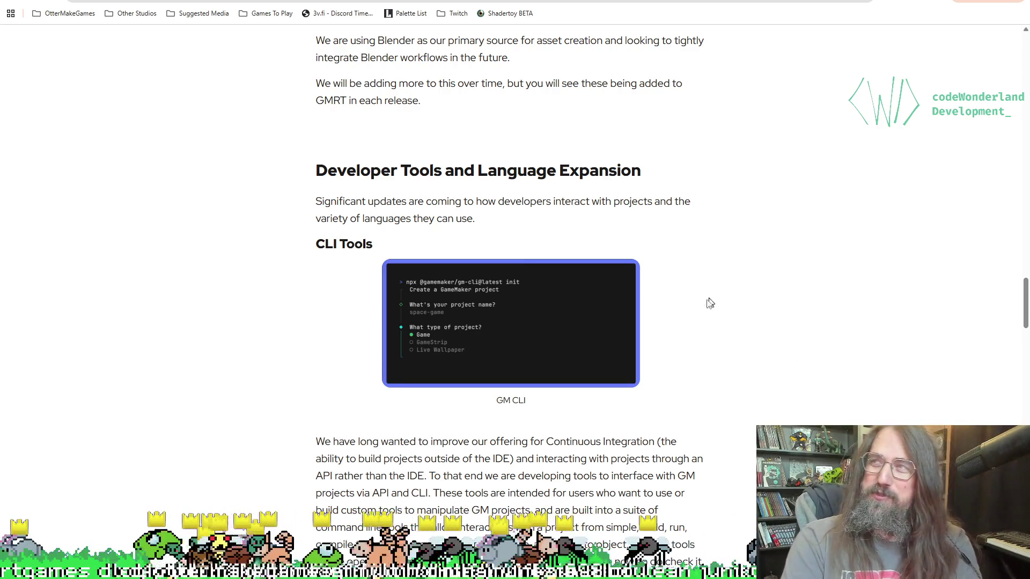
Scroll past the Developer Tools heading and GM CLI screenshot toward Language Support
scroll(696, 386, down, 2)
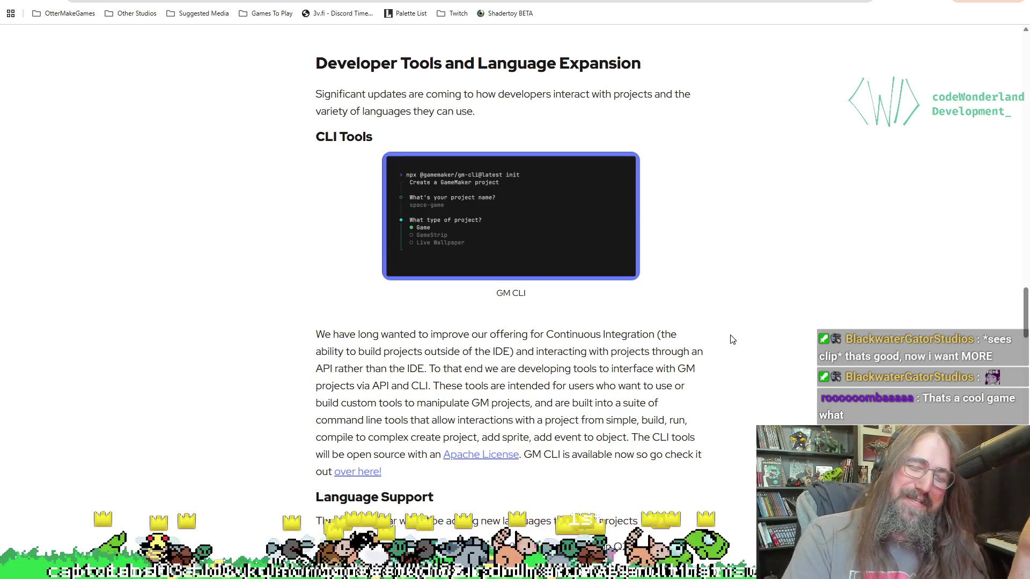
scroll(729, 338, down, 3)
scroll(736, 279, up, 1)
Highlight the C# preview support line under Language Support, then clear the selection
scroll(722, 364, down, 4)
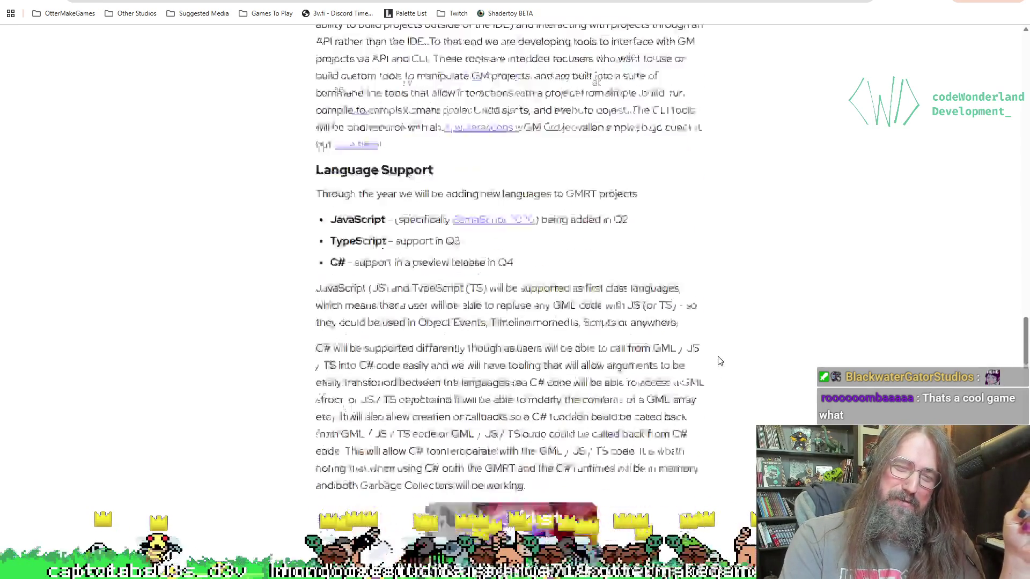
scroll(724, 337, down, 3)
scroll(731, 290, up, 3)
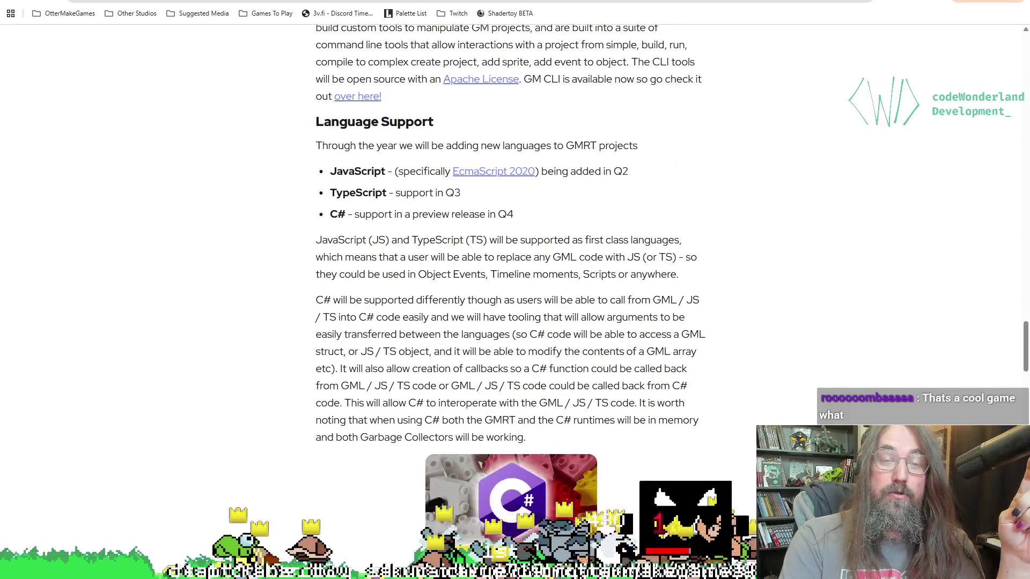
drag(328, 171, 389, 236)
drag(330, 215, 555, 217)
click(569, 207)
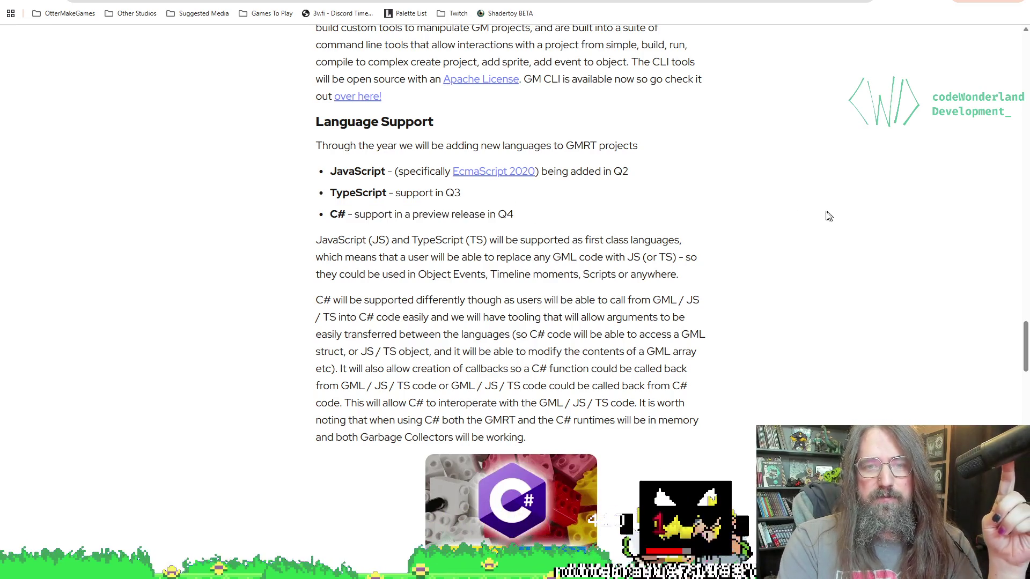
mouse_move(566, 208)
mouse_down()
mouse_move(489, 236)
mouse_move(517, 211)
mouse_up()
click(525, 212)
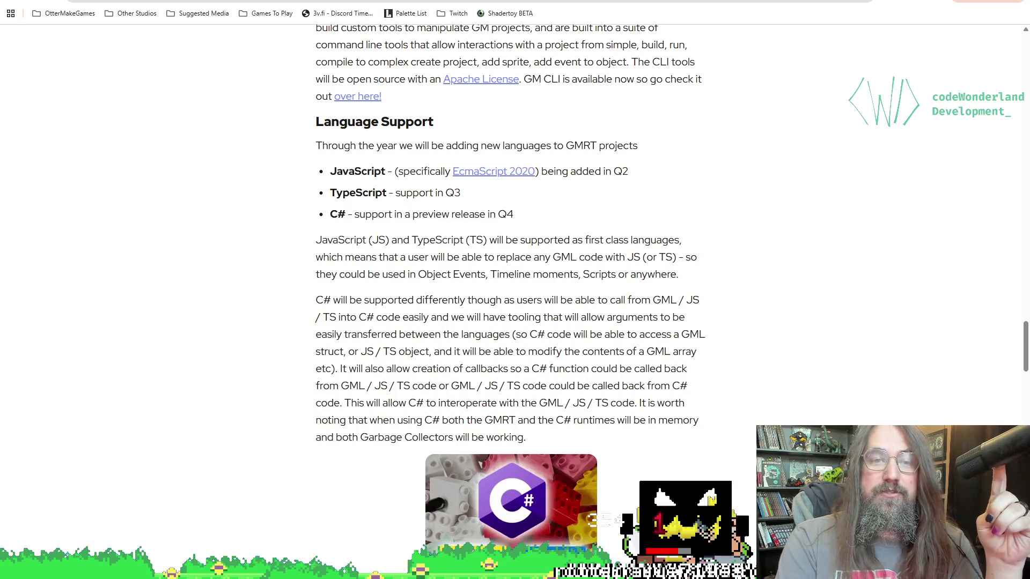
drag(340, 215, 535, 224)
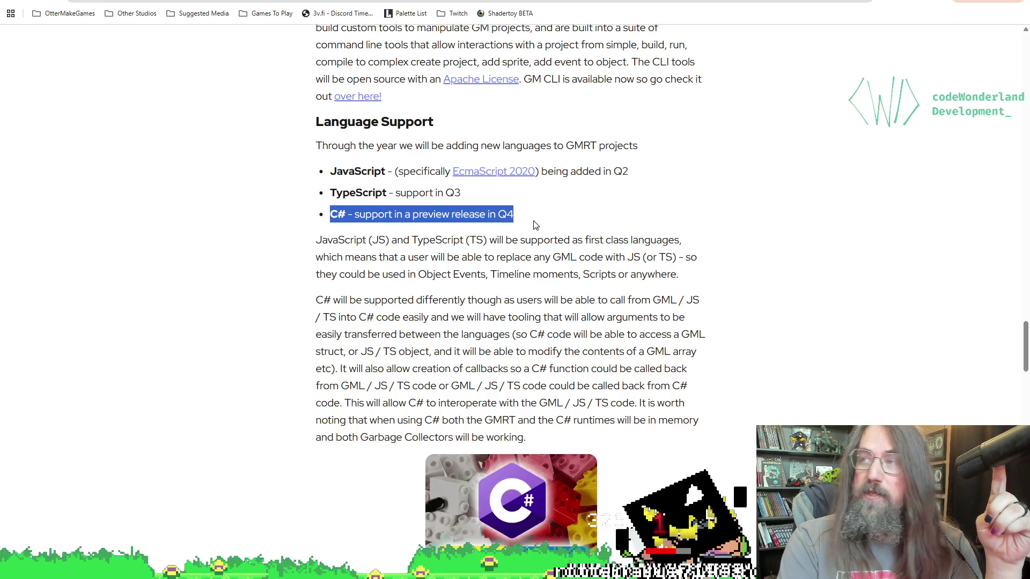
click(536, 225)
Scroll down to the Extensions section and its Extension Generator paragraph
scroll(590, 236, down, 3)
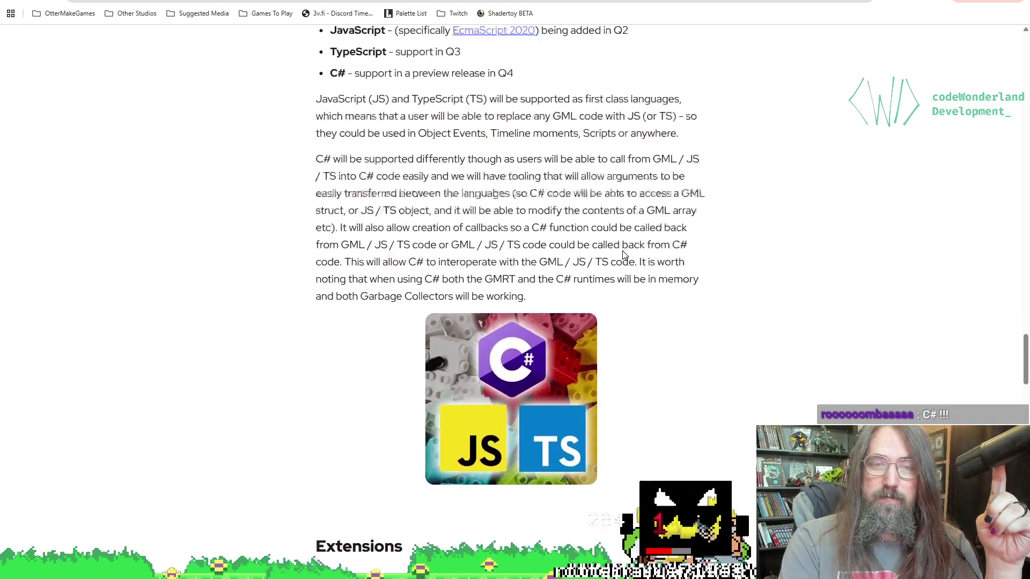
scroll(623, 255, up, 1)
scroll(604, 288, down, 5)
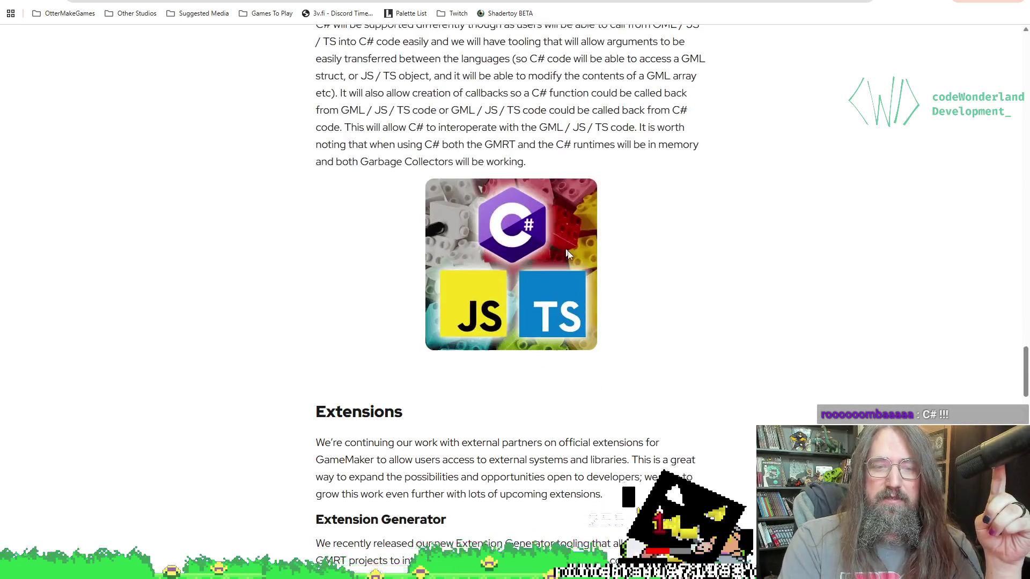
scroll(712, 325, down, 4)
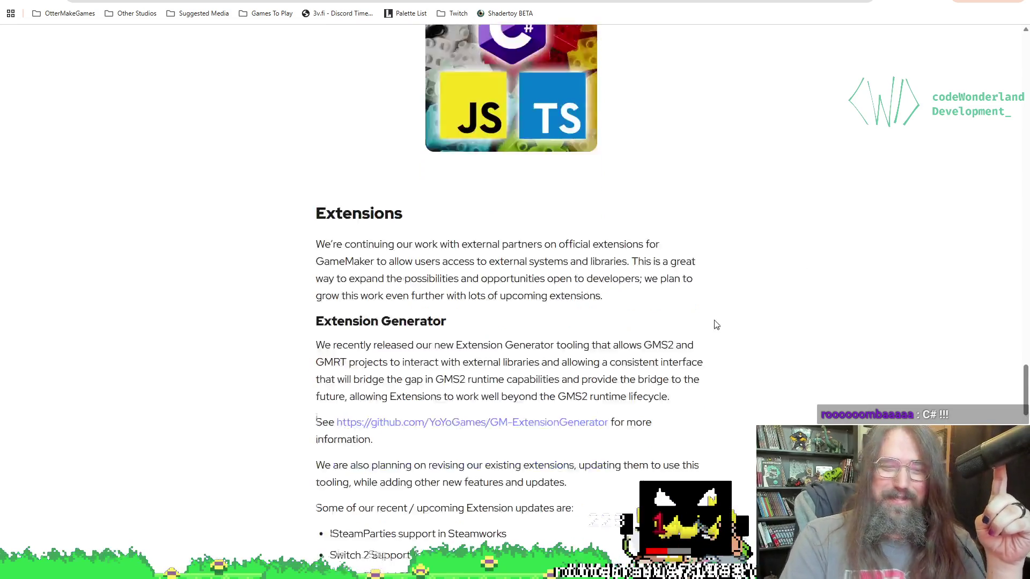
scroll(681, 238, up, 2)
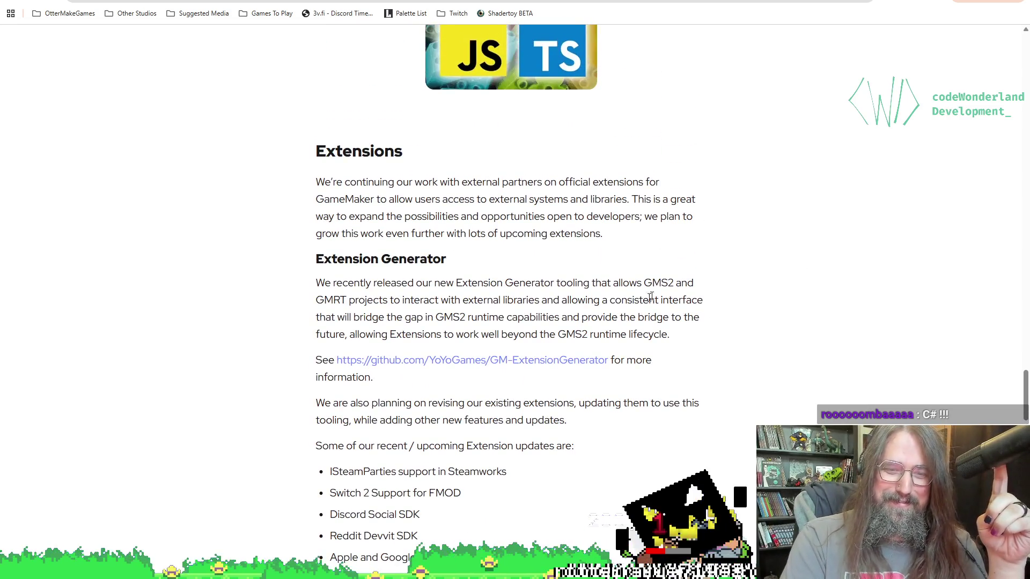
scroll(772, 216, down, 2)
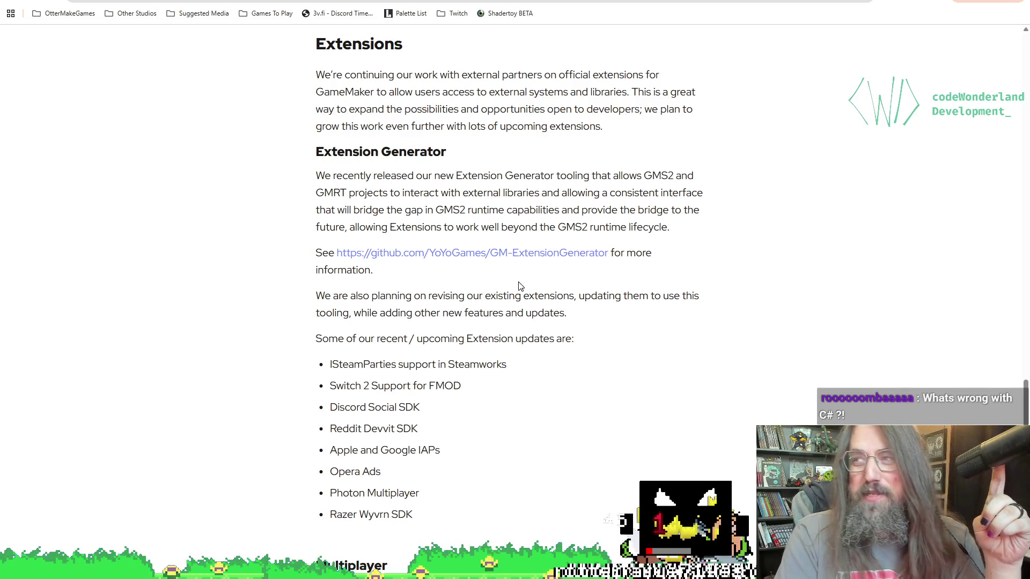
Scroll through Extensions and Multiplayer to the article's end, then switch back to Aseprite
scroll(390, 332, down, 5)
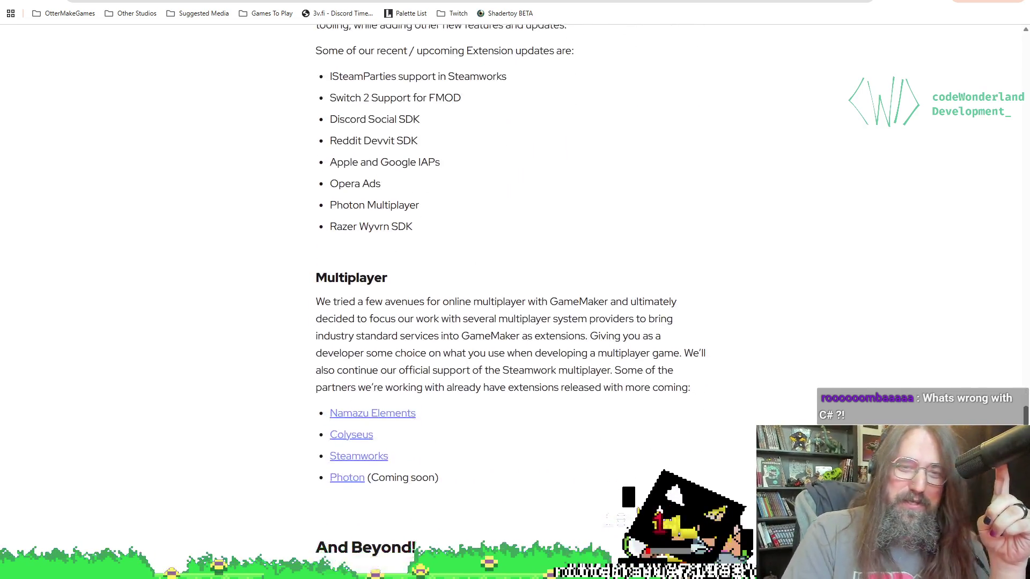
scroll(650, 340, down, 3)
scroll(674, 368, up, 1)
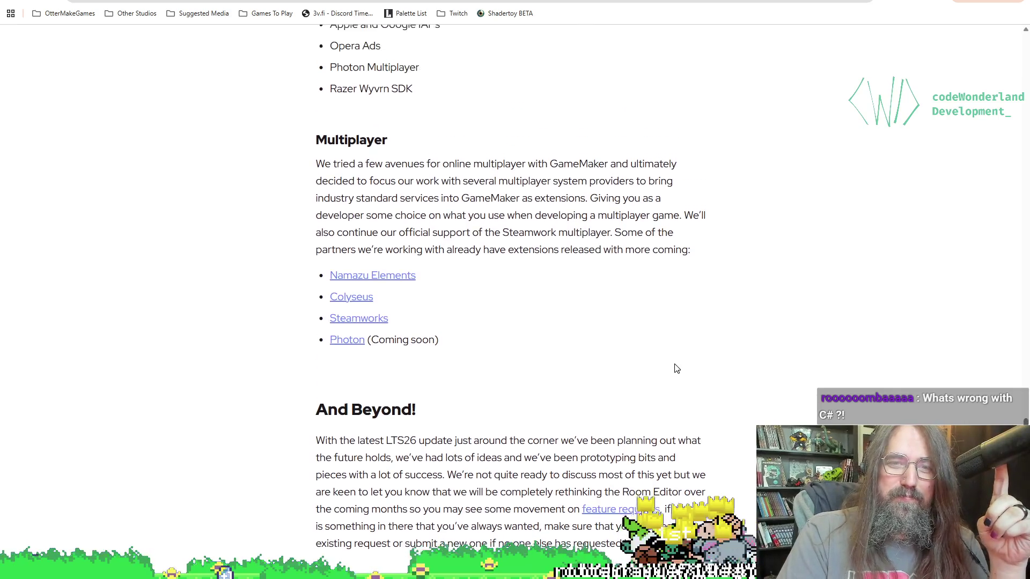
scroll(676, 367, up, 1)
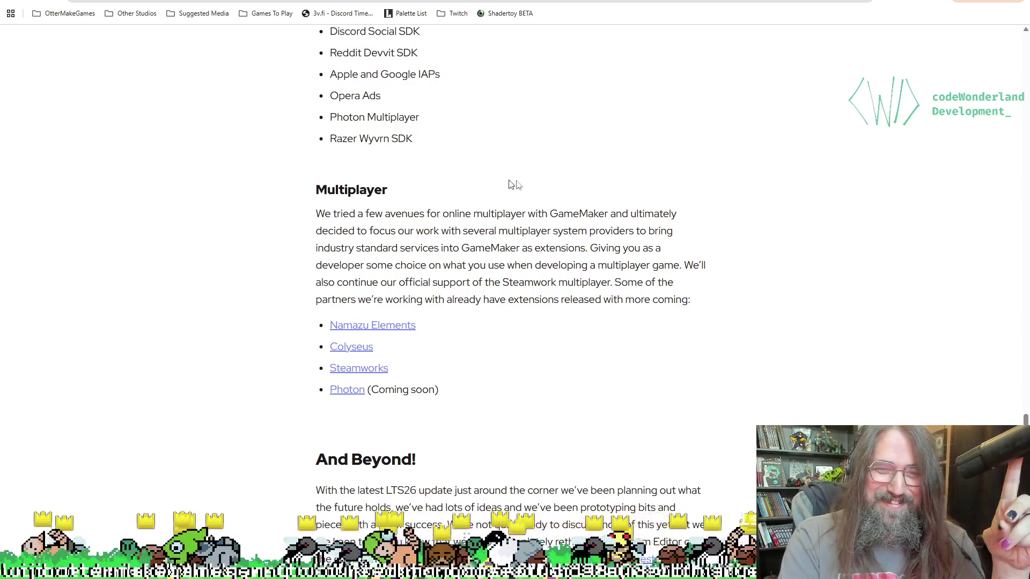
scroll(597, 186, down, 8)
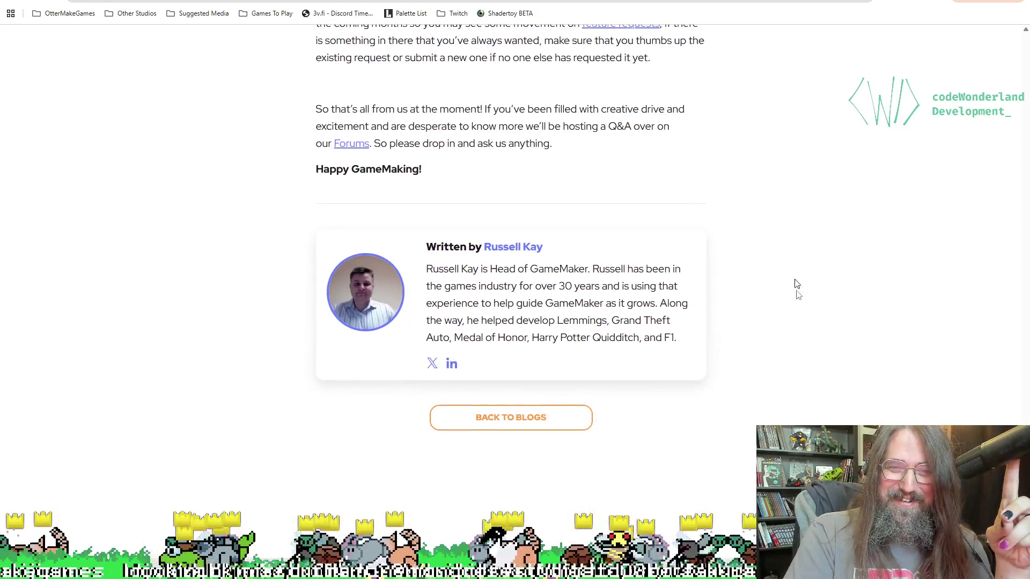
scroll(786, 294, up, 11)
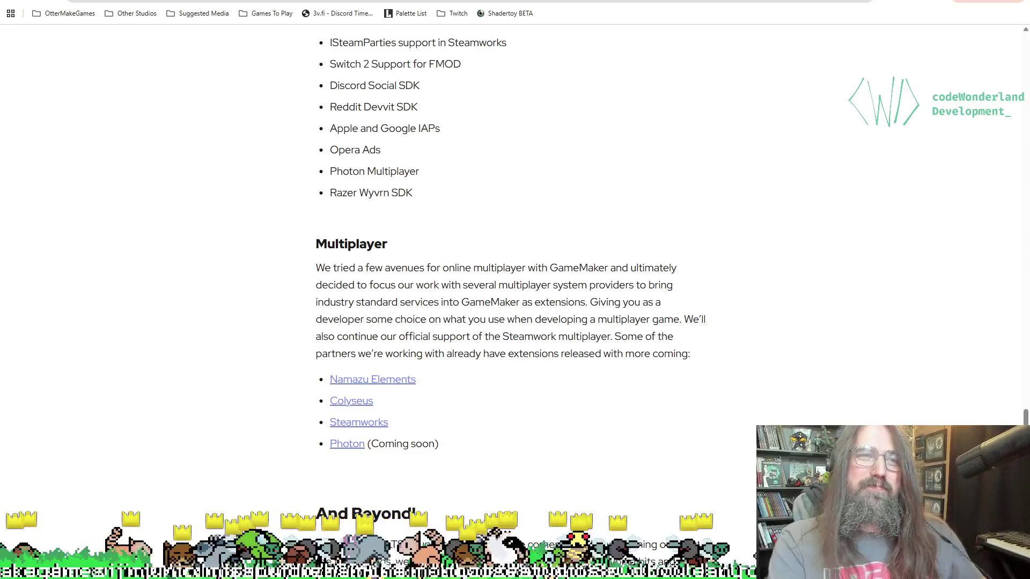
key(alt+Tab)
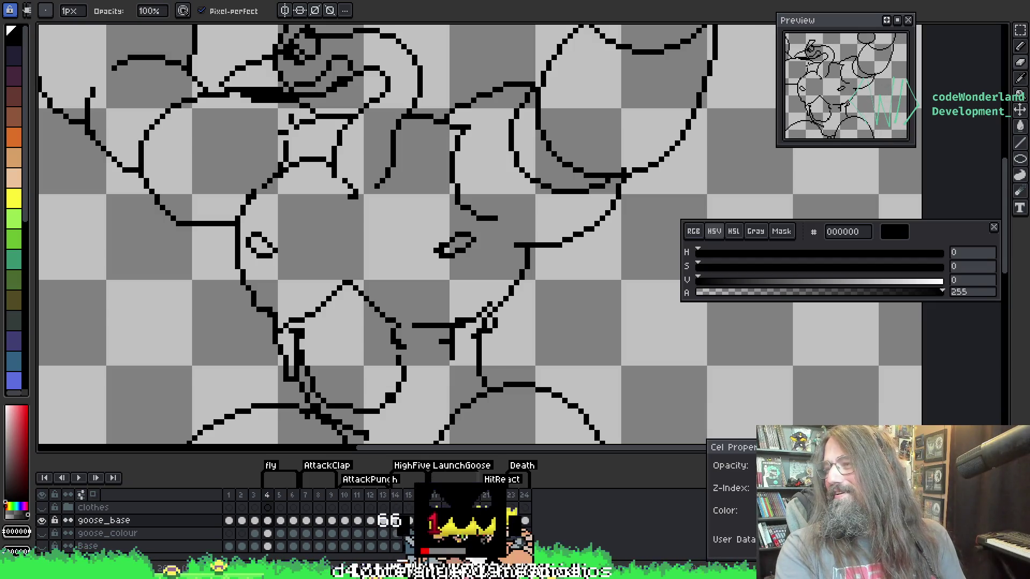
Bring back the spring 2026 search and rerun it as 'gamemaker update spring 2026'
key(alt+Tab)
scroll(424, 284, down, 3)
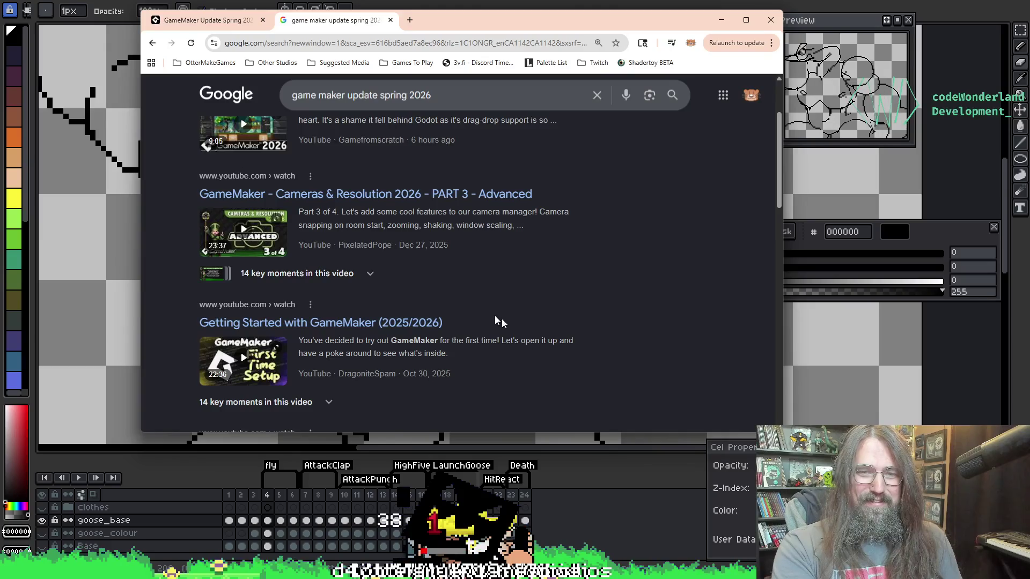
scroll(496, 321, down, 3)
scroll(488, 340, down, 4)
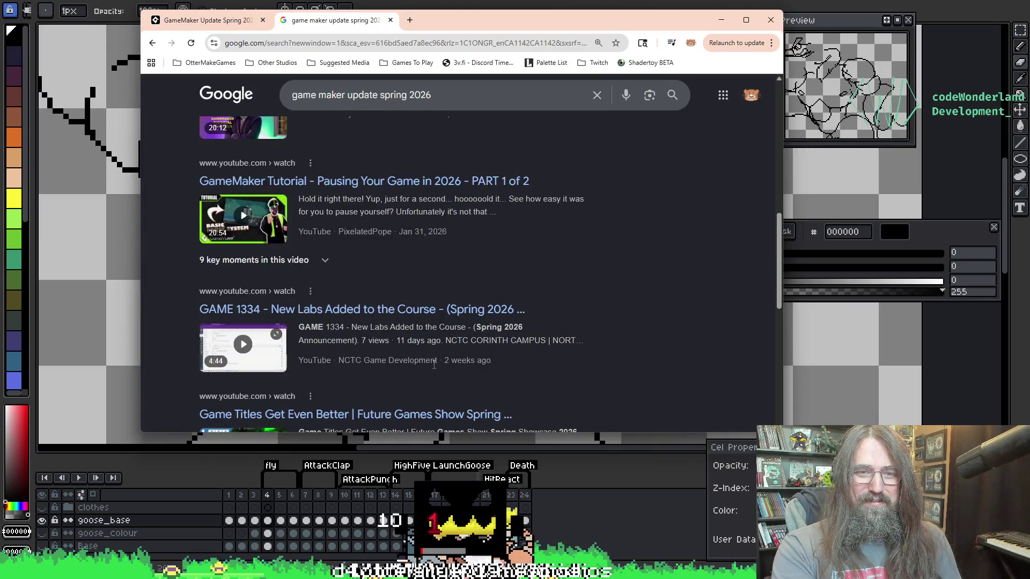
scroll(435, 364, down, 4)
scroll(434, 364, up, 15)
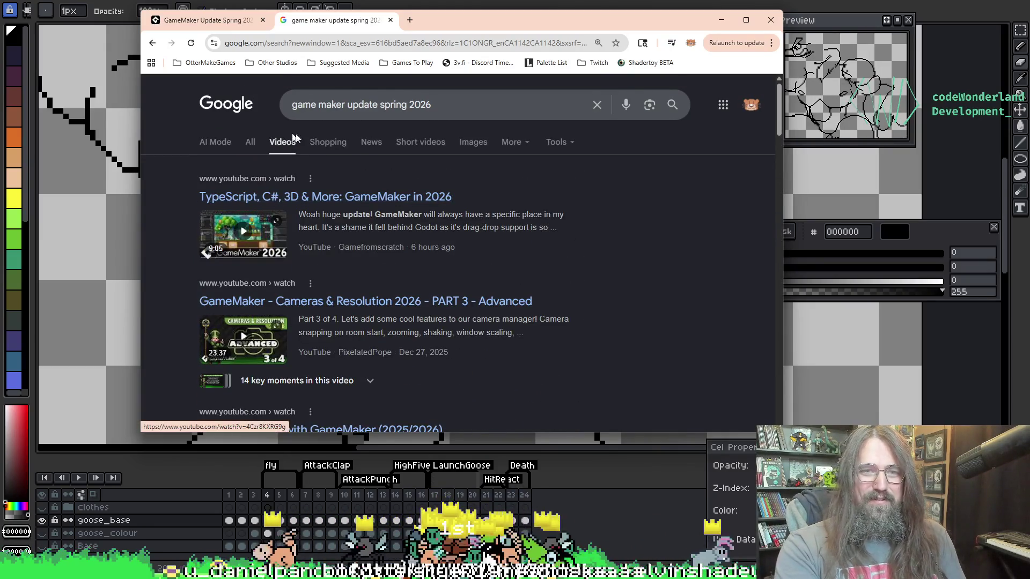
click(325, 98)
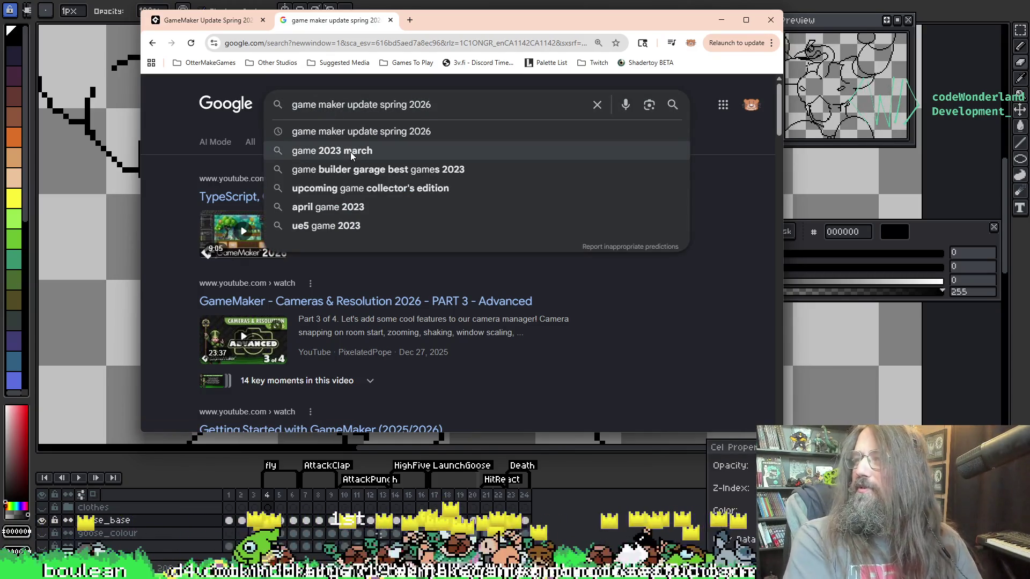
key(BackSpace)
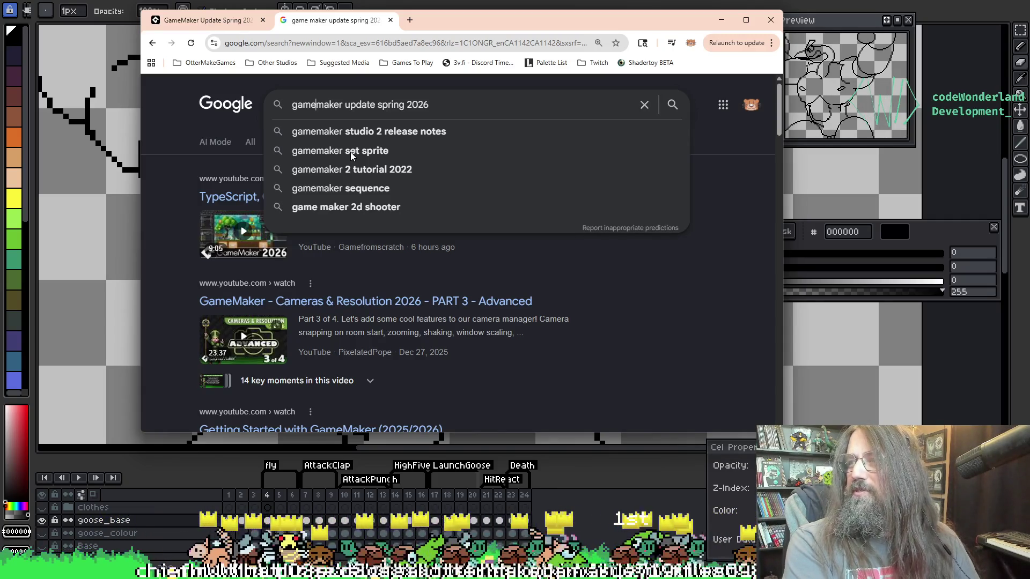
key(Return)
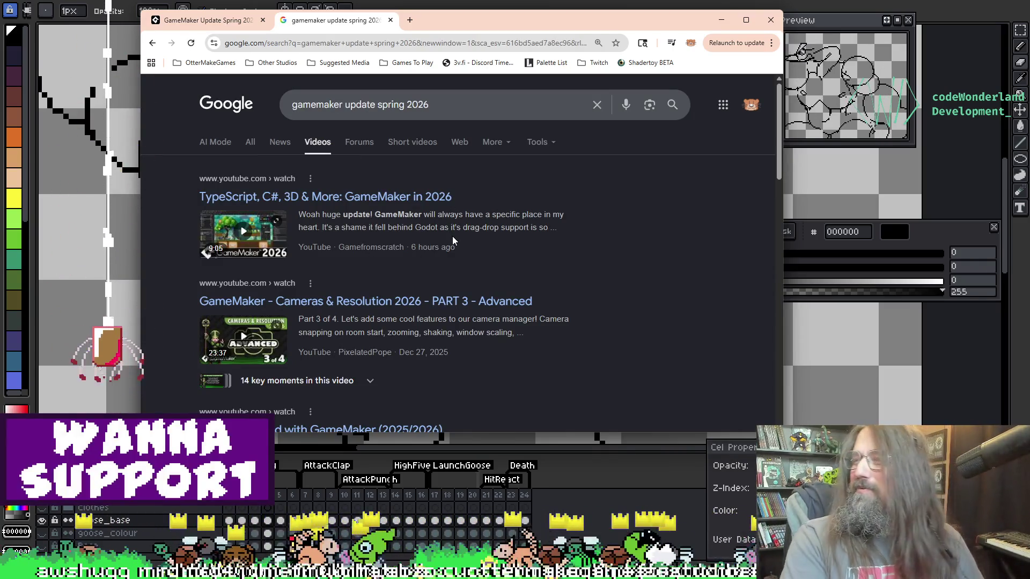
Scroll through the video results led by 'TypeScript, C#, 3D & More: GameMaker in 2026'
scroll(430, 287, down, 2)
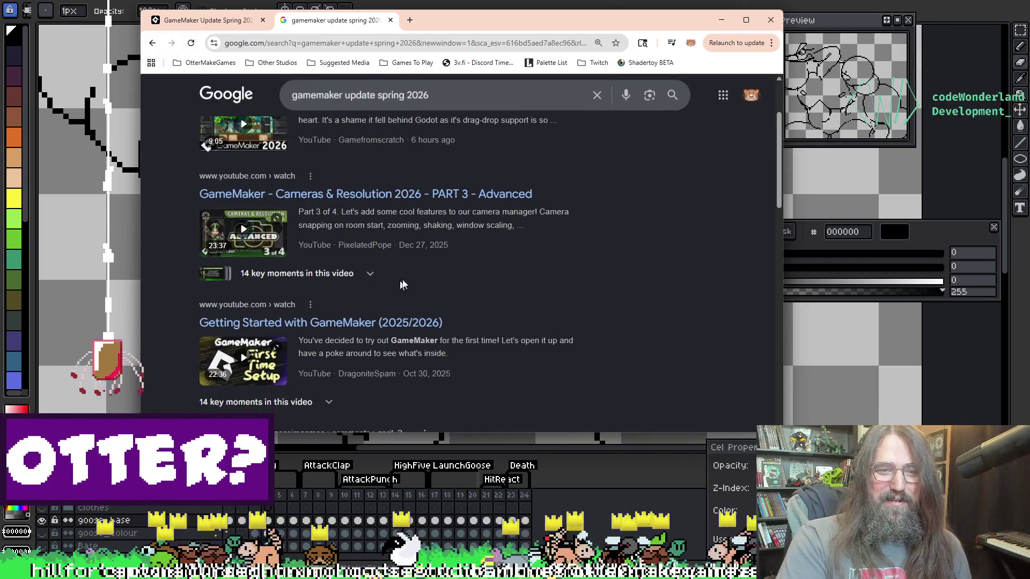
scroll(403, 279, down, 2)
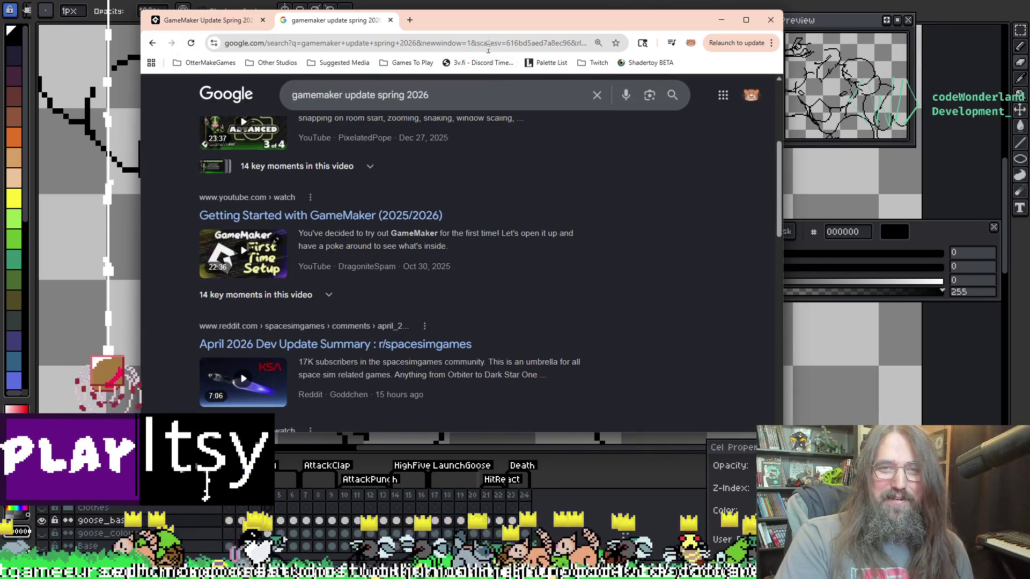
mouse_move(495, 11)
mouse_down()
mouse_move(497, 145)
mouse_move(496, 11)
mouse_up()
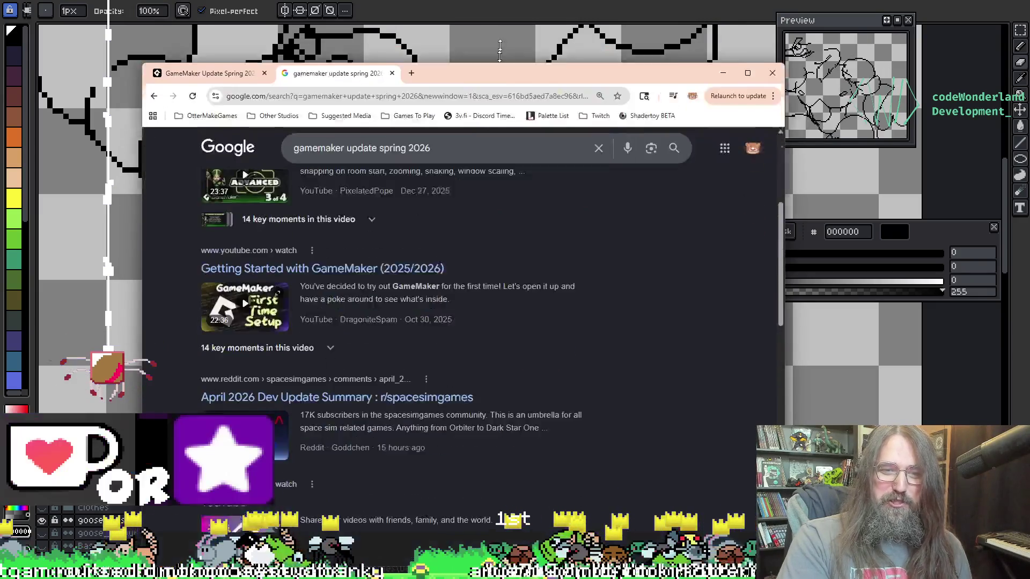
scroll(510, 191, down, 4)
scroll(512, 349, down, 13)
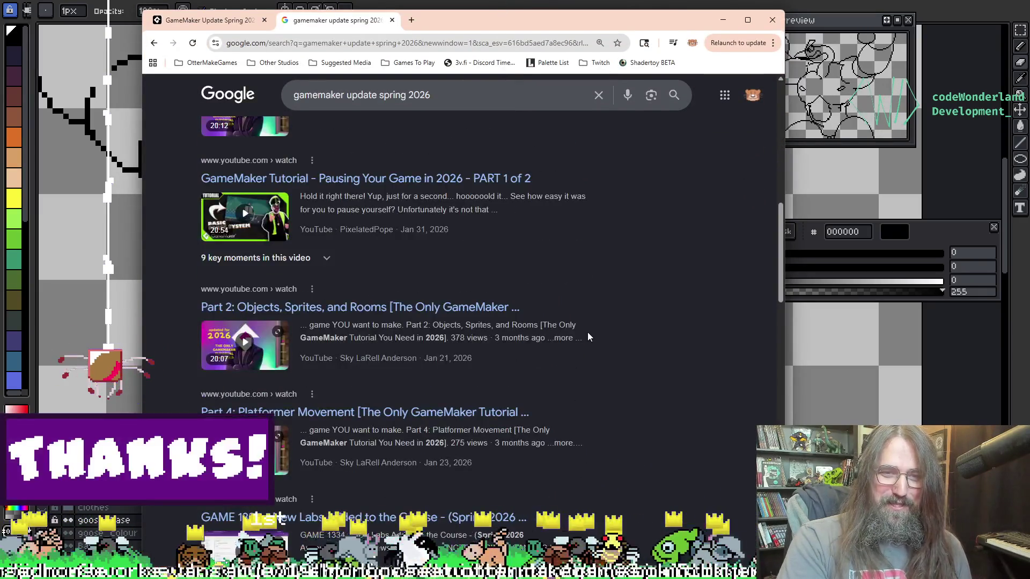
scroll(584, 418, down, 8)
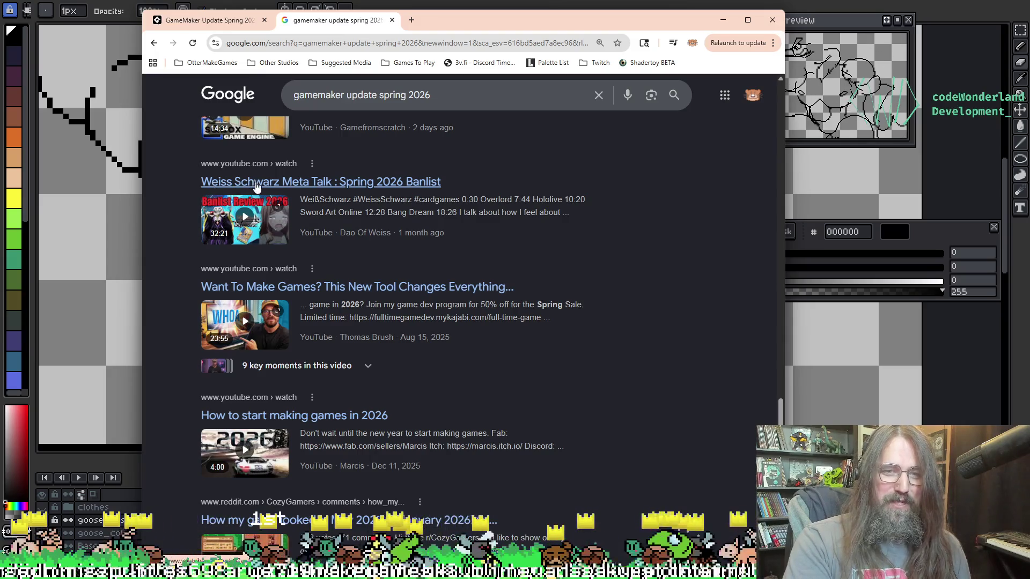
scroll(576, 300, down, 4)
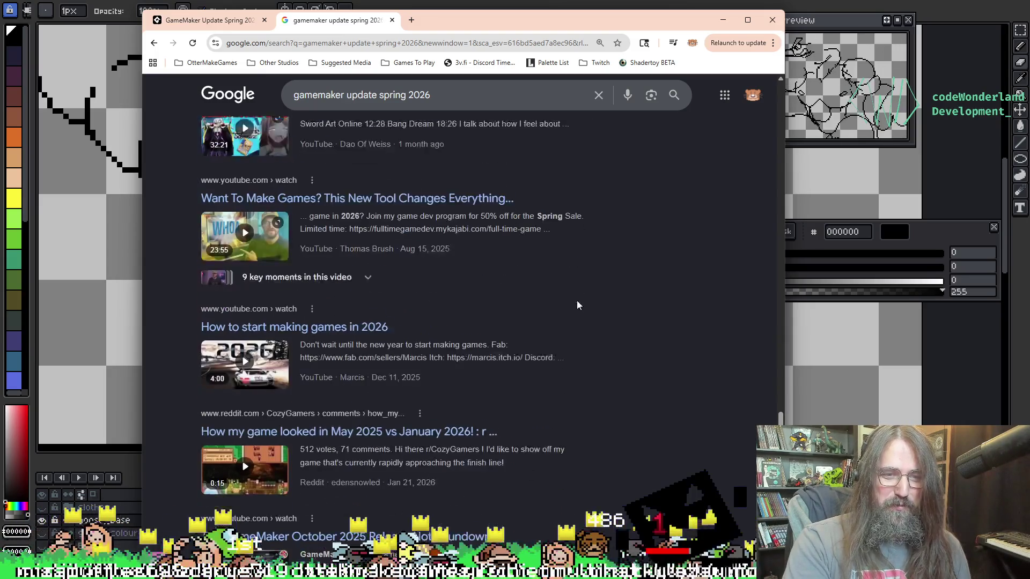
scroll(391, 202, up, 9)
scroll(391, 201, up, 20)
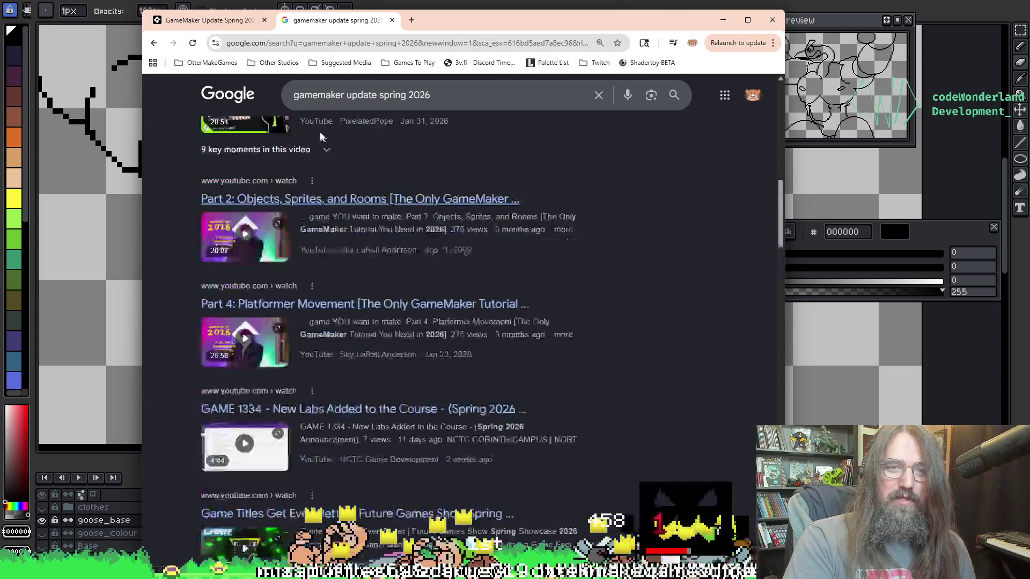
scroll(240, 156, up, 3)
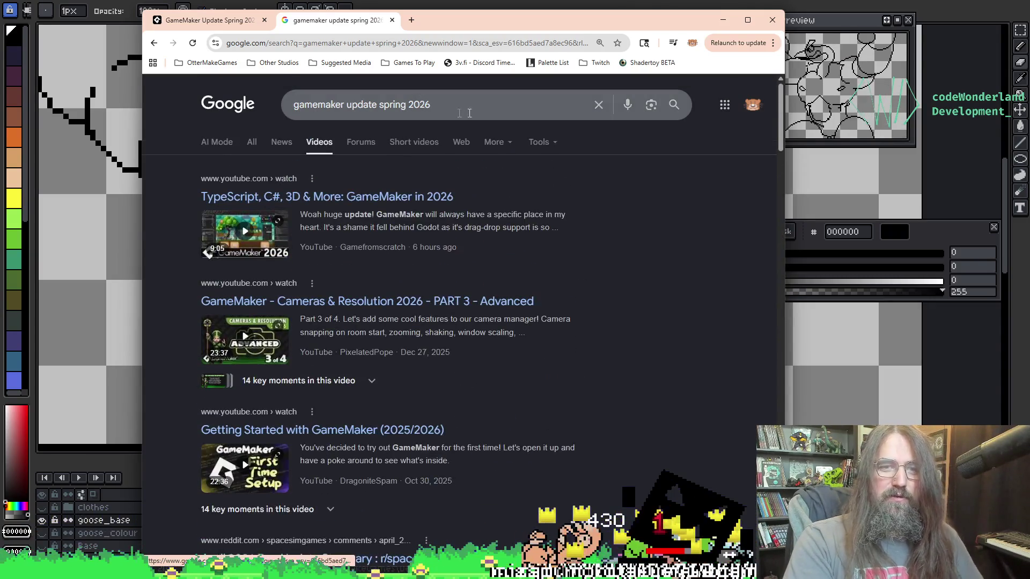
Add -ai to the query to exclude AI results and show all results
click(480, 111)
text(-ai)
key(Return)
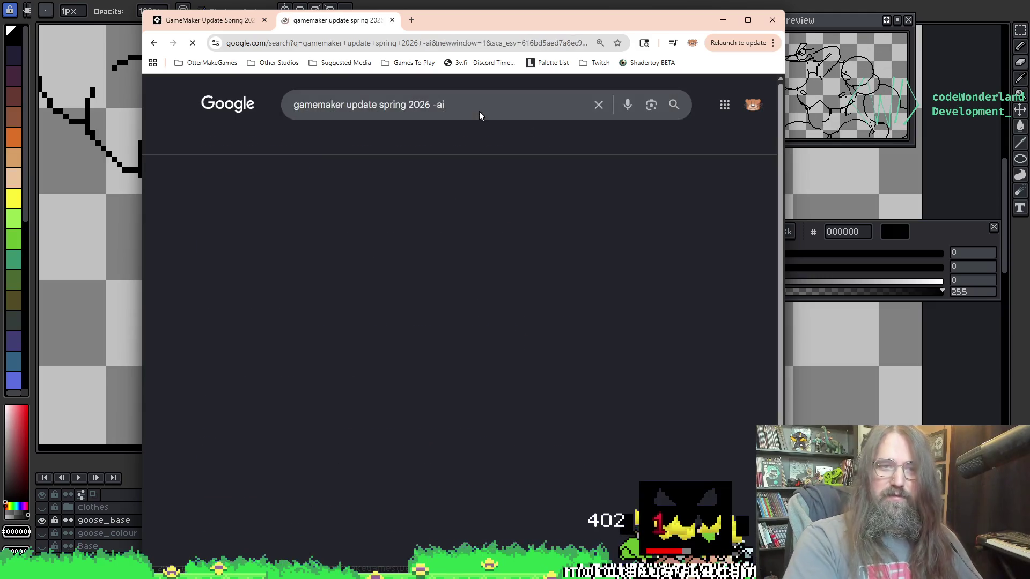
click(251, 143)
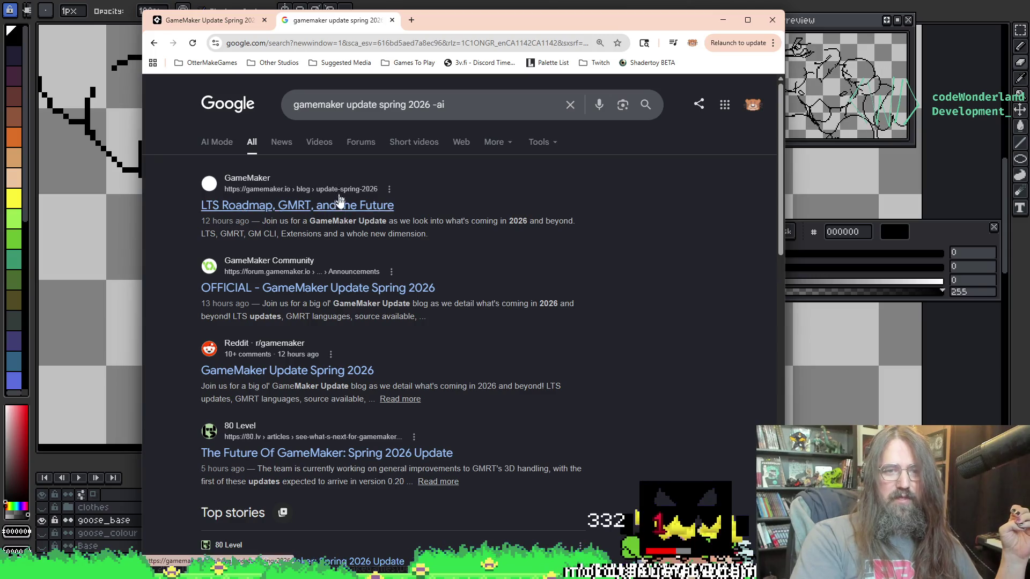
Open the official forum thread in a new tab and skim it
middle_click(362, 290)
key(ctrl+Tab)
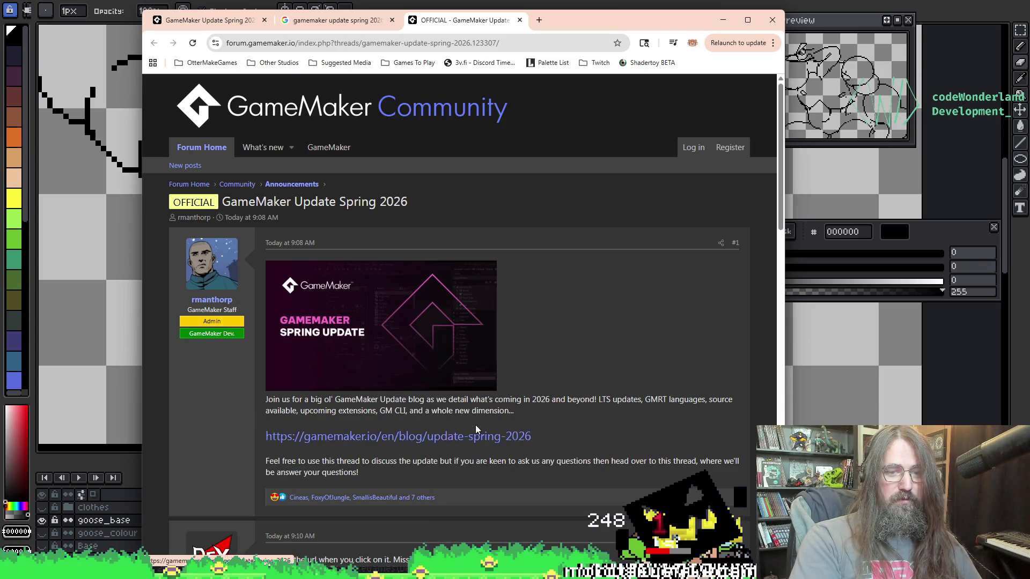
scroll(478, 430, down, 5)
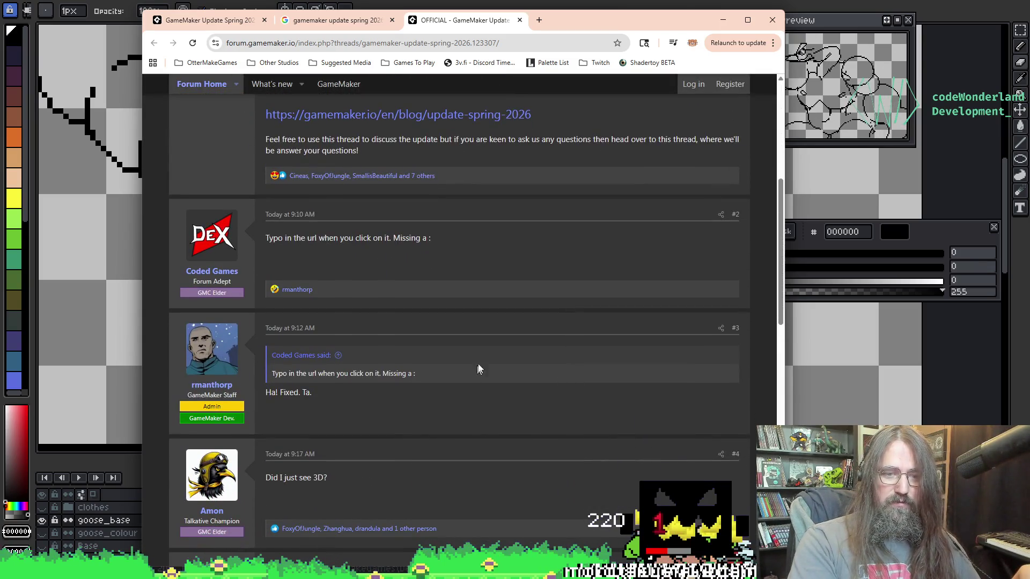
scroll(390, 316, up, 6)
click(335, 20)
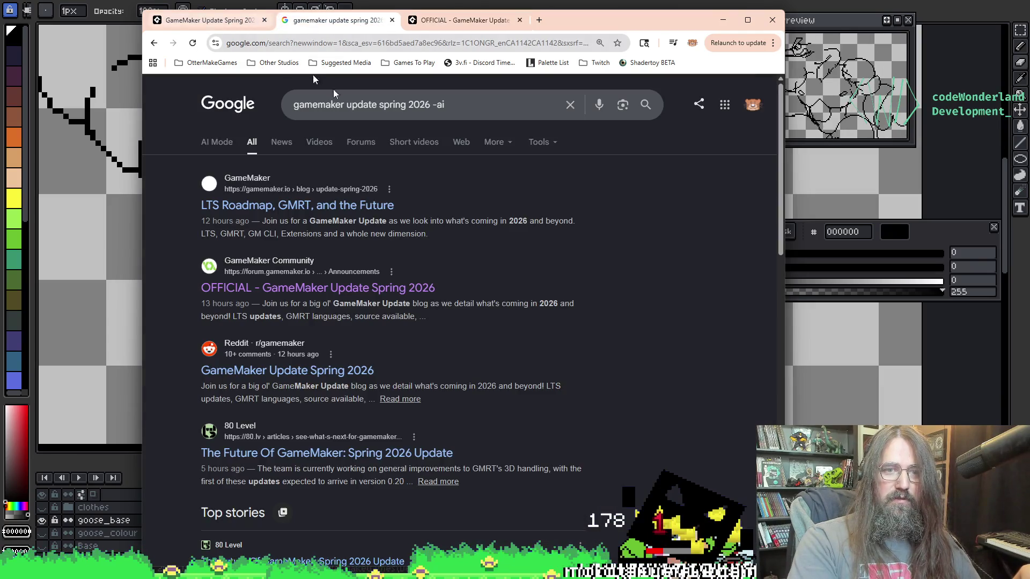
Check the short video results and the spring update blog tab, then go back
click(413, 141)
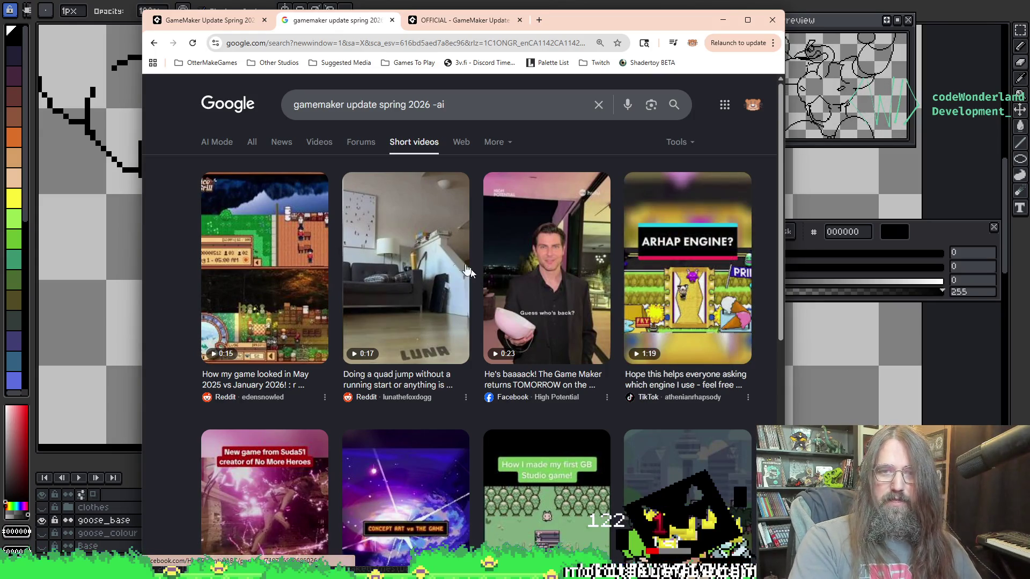
scroll(411, 203, down, 5)
scroll(411, 204, up, 5)
click(228, 22)
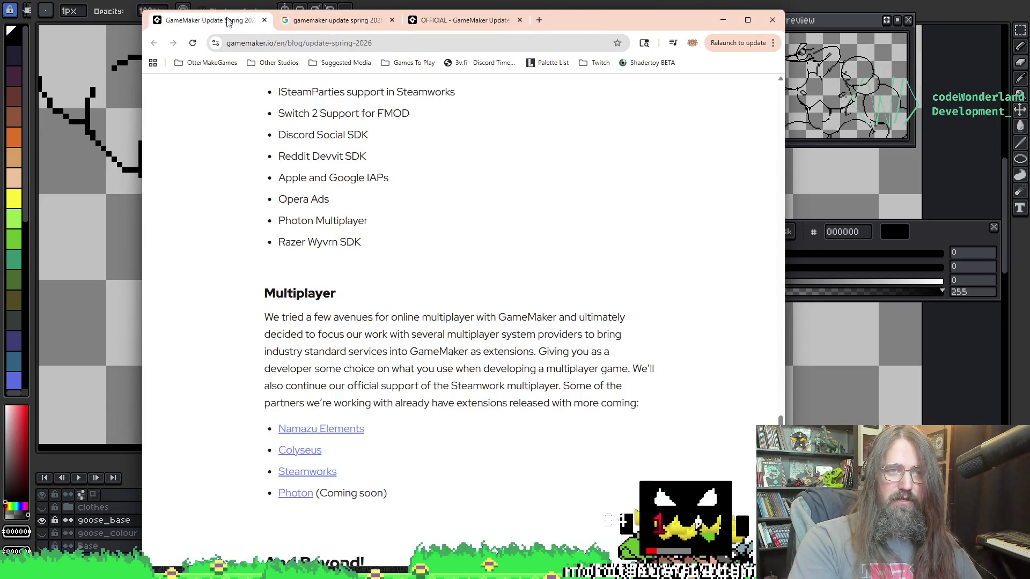
key(alt+Left)
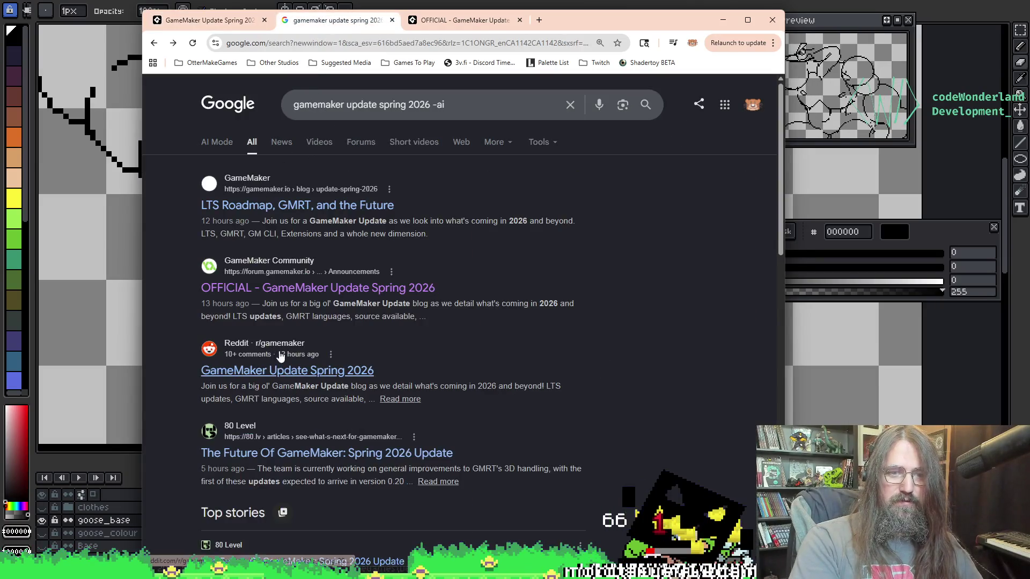
Open the GameDev.net story in a new tab and minimize the browser
scroll(375, 273, down, 5)
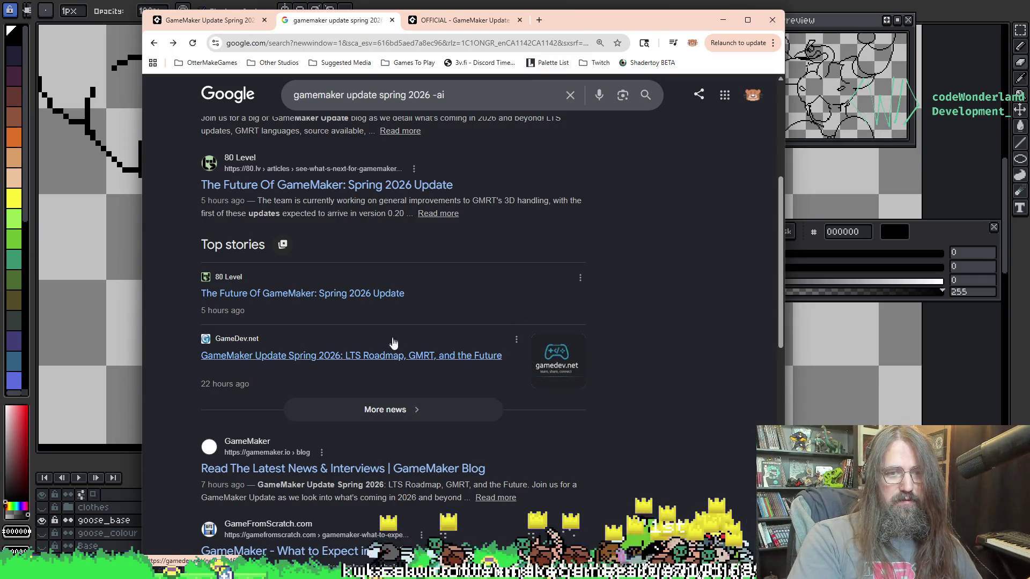
click(402, 355)
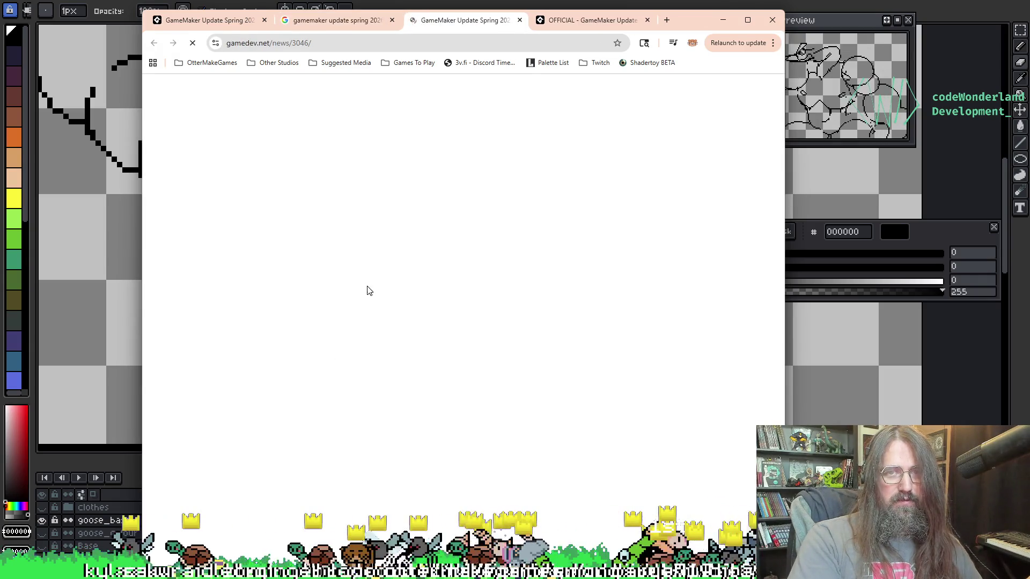
scroll(369, 283, down, 10)
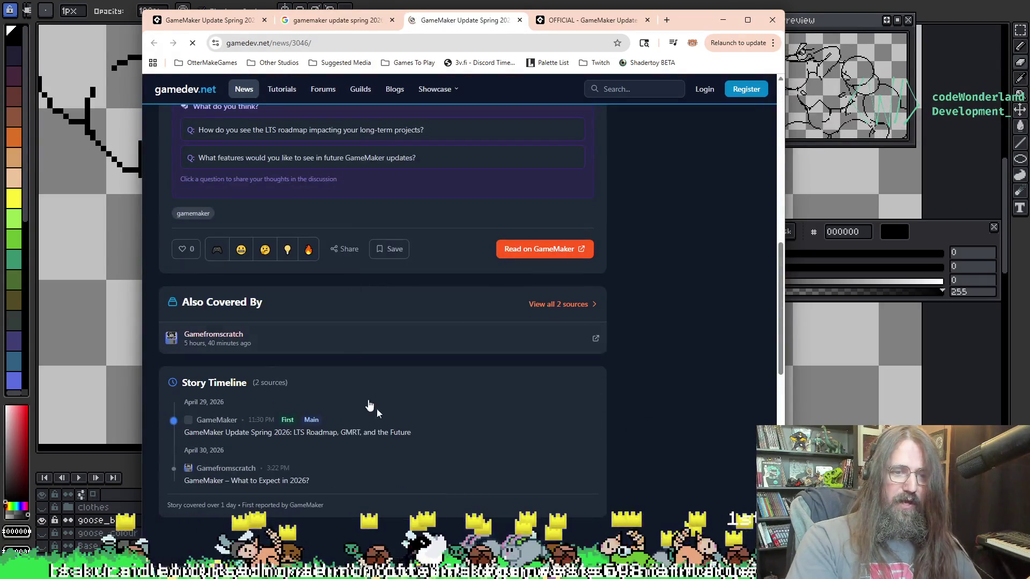
click(722, 20)
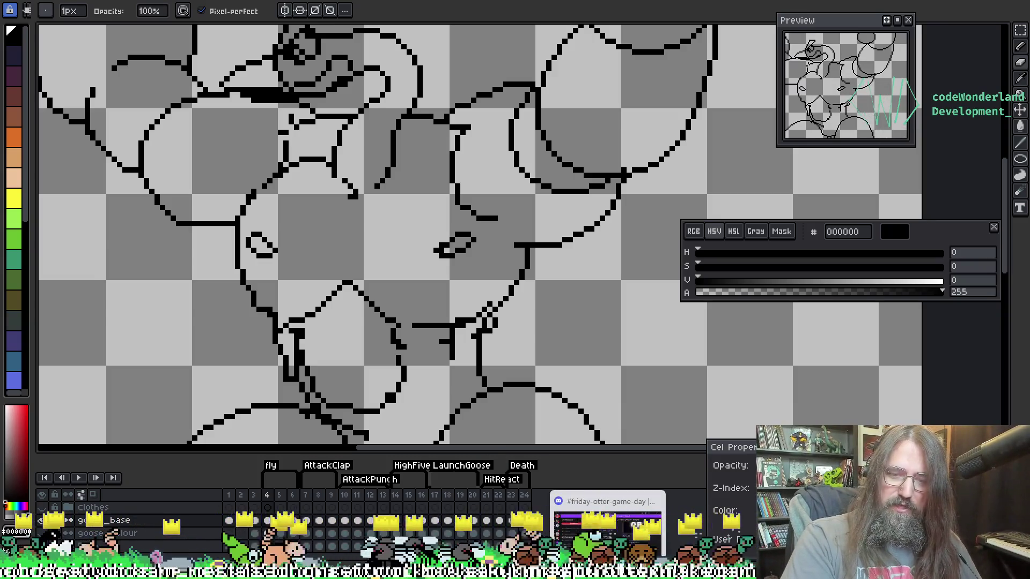
Zoom and pan the canvas over the goose's body, then switch to the Steam window
key(super+d)
key(super+d)
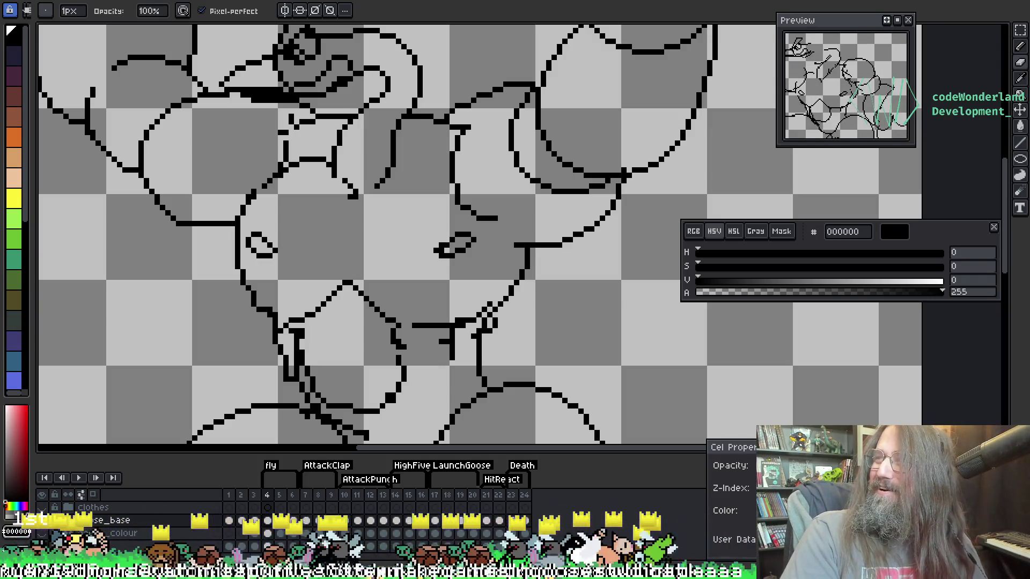
scroll(461, 179, down, 3)
scroll(413, 284, up, 2)
mouse_move(534, 64)
mouse_down()
mouse_move(444, 430)
mouse_move(472, 341)
mouse_move(464, 348)
mouse_up()
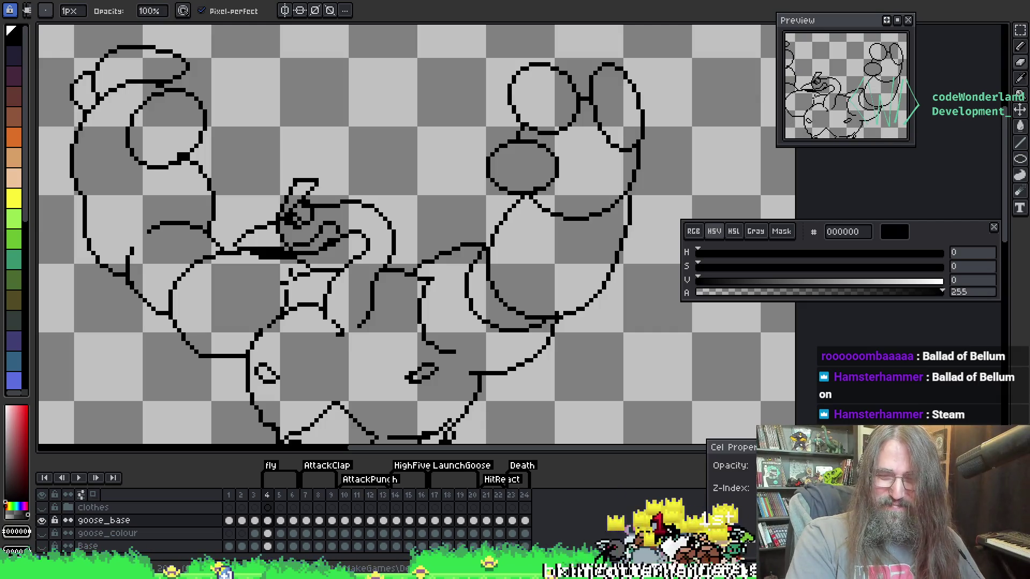
key(alt+Tab)
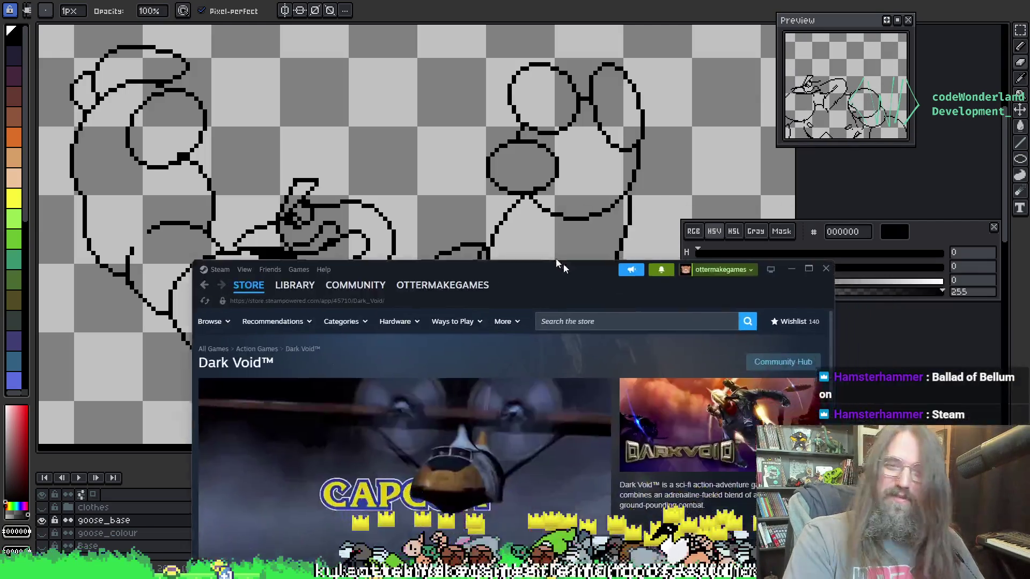
Search Steam for 'Ballad of Bellum' and browse the demo's store page and screenshots
click(646, 21)
text(Ballad of Bellum)
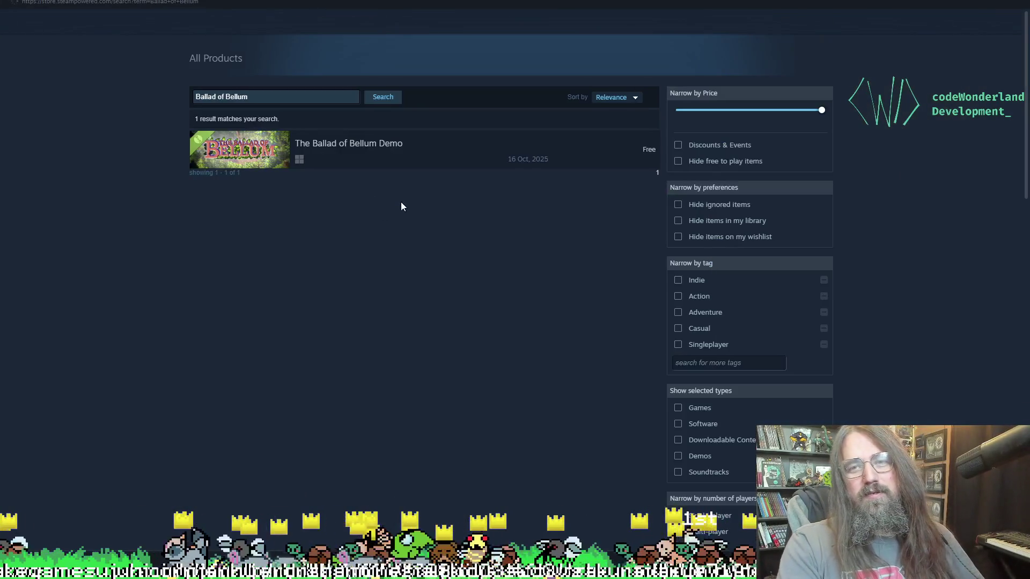
click(419, 161)
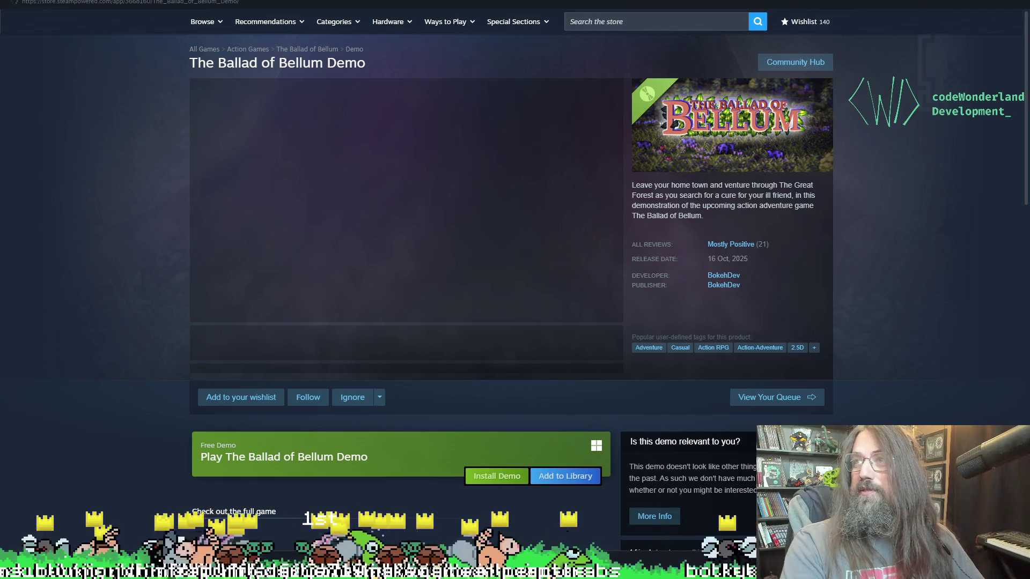
scroll(145, 364, down, 4)
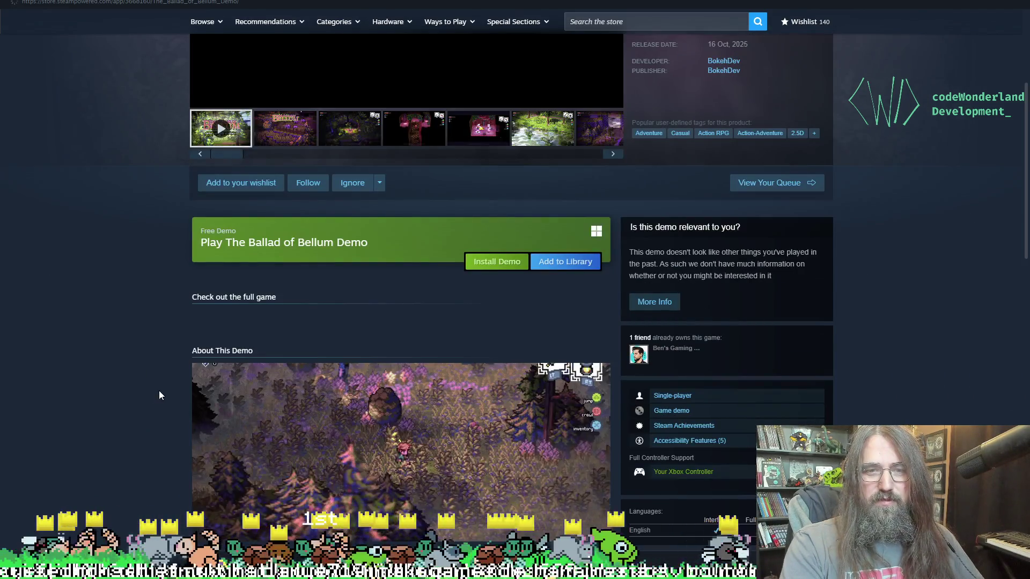
scroll(433, 313, up, 3)
scroll(195, 241, up, 1)
scroll(145, 338, down, 6)
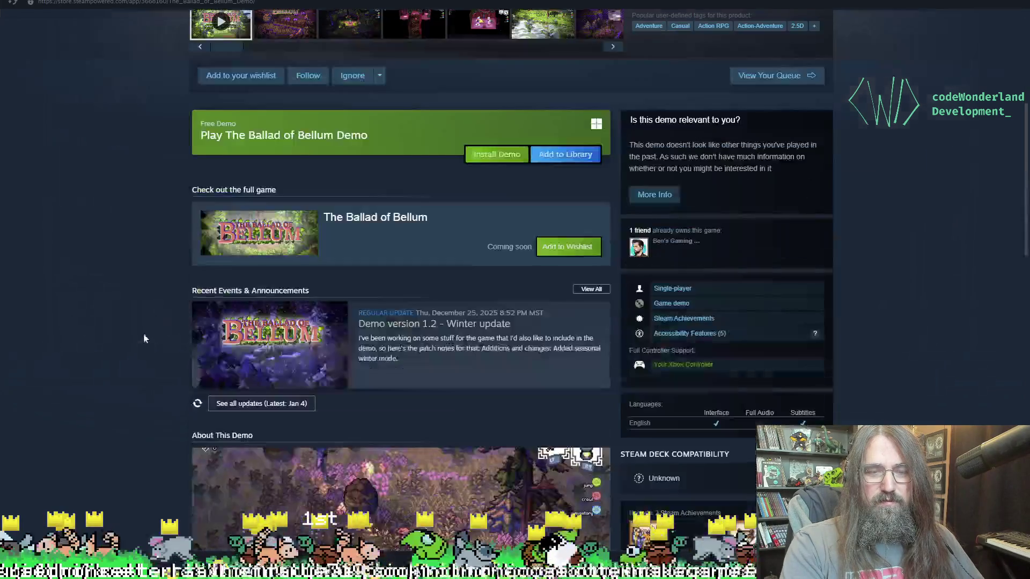
scroll(144, 329, up, 6)
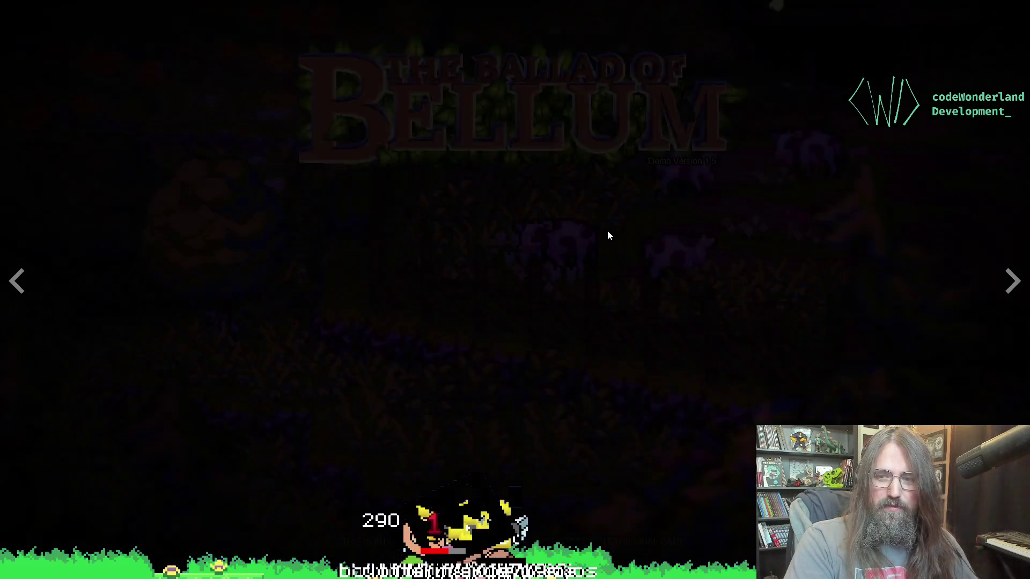
key(Escape)
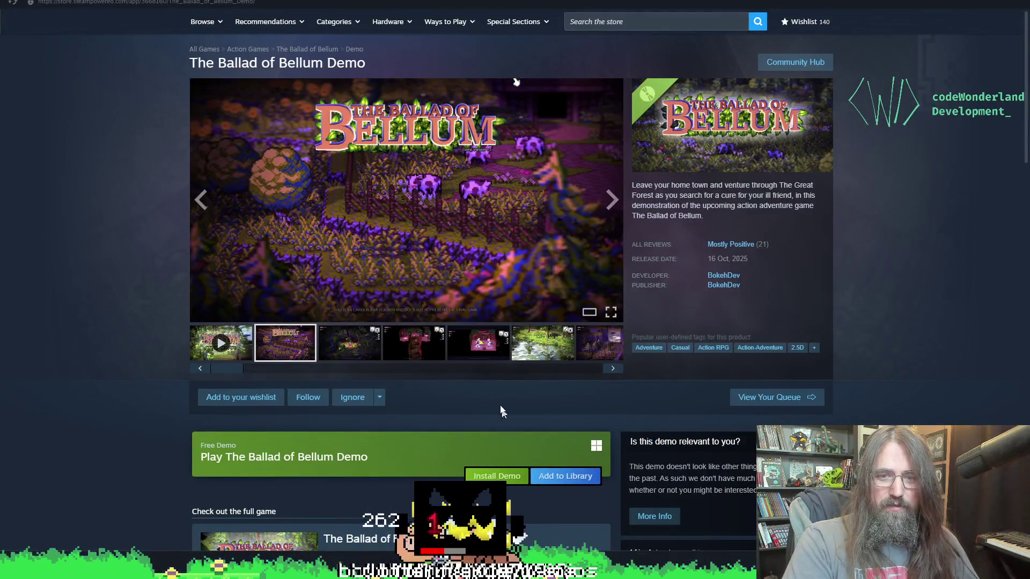
scroll(498, 409, down, 5)
scroll(557, 230, up, 2)
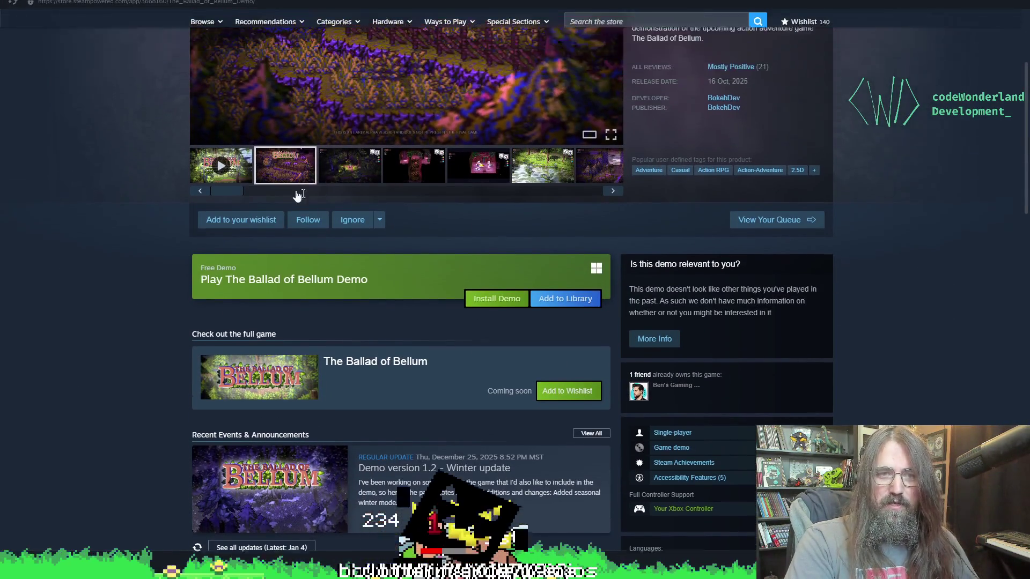
Wishlist the game, cancel a demo install, add the demo to the library, and watch the trailer
click(227, 236)
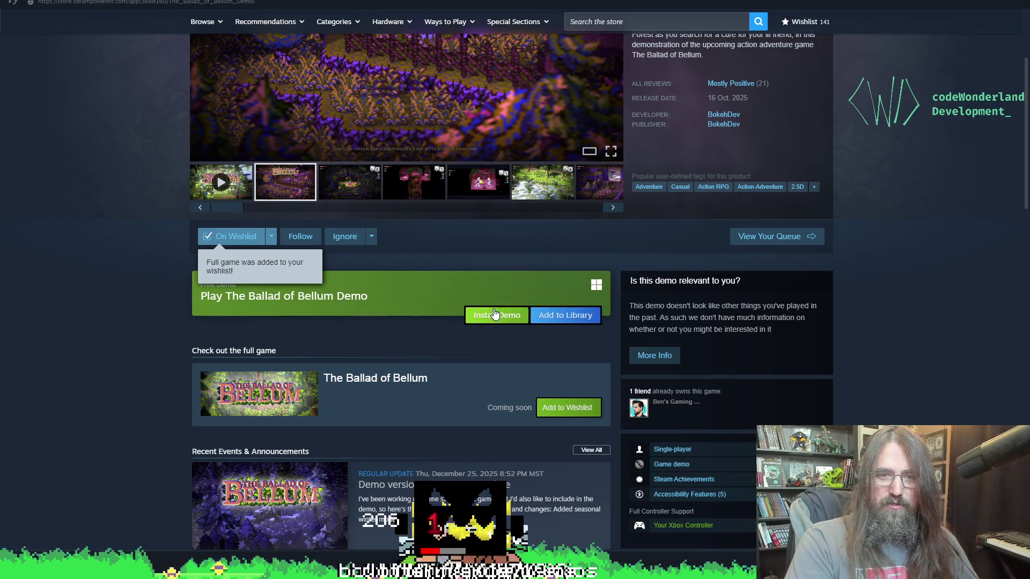
click(443, 153)
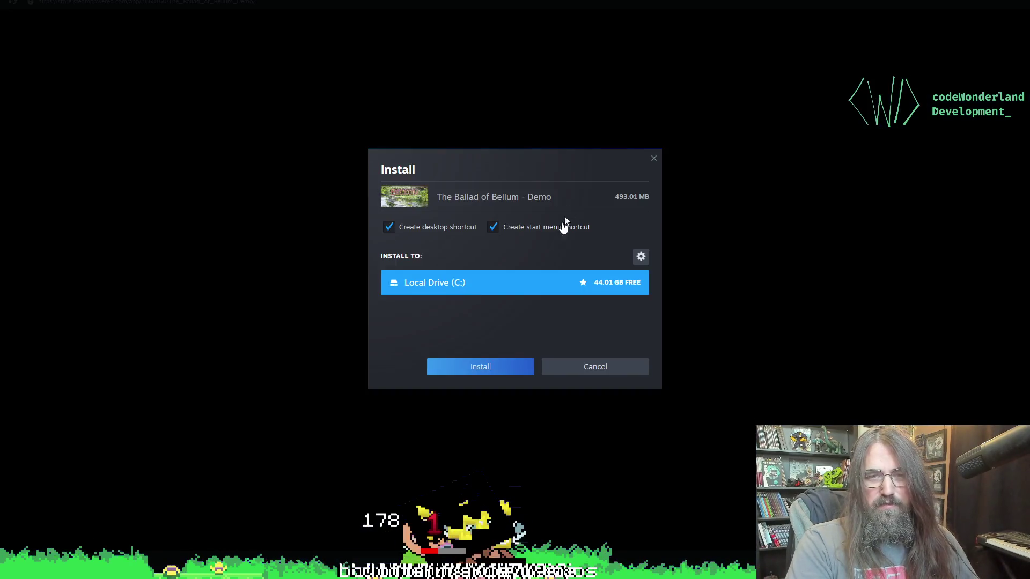
click(577, 376)
click(584, 319)
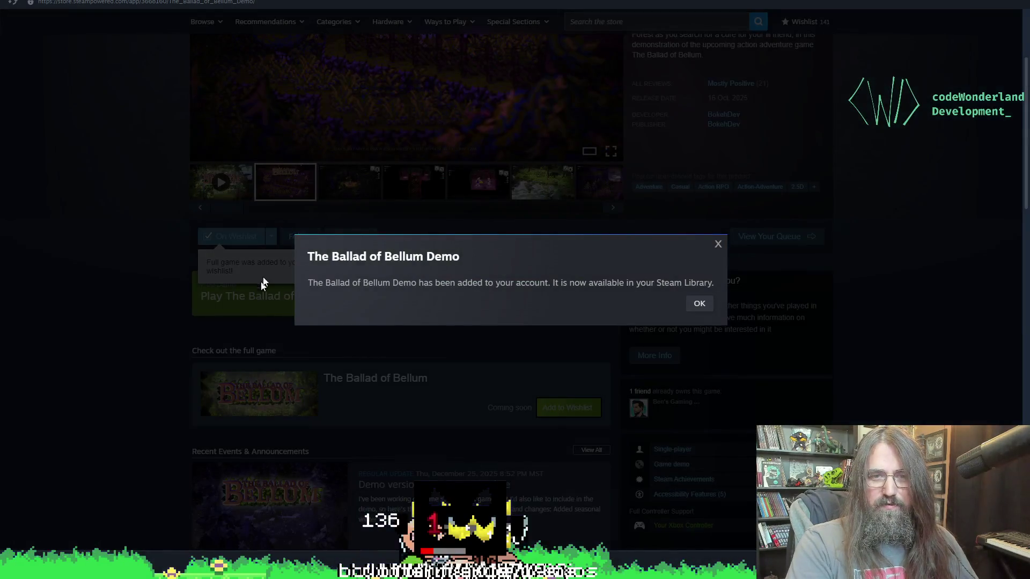
click(699, 304)
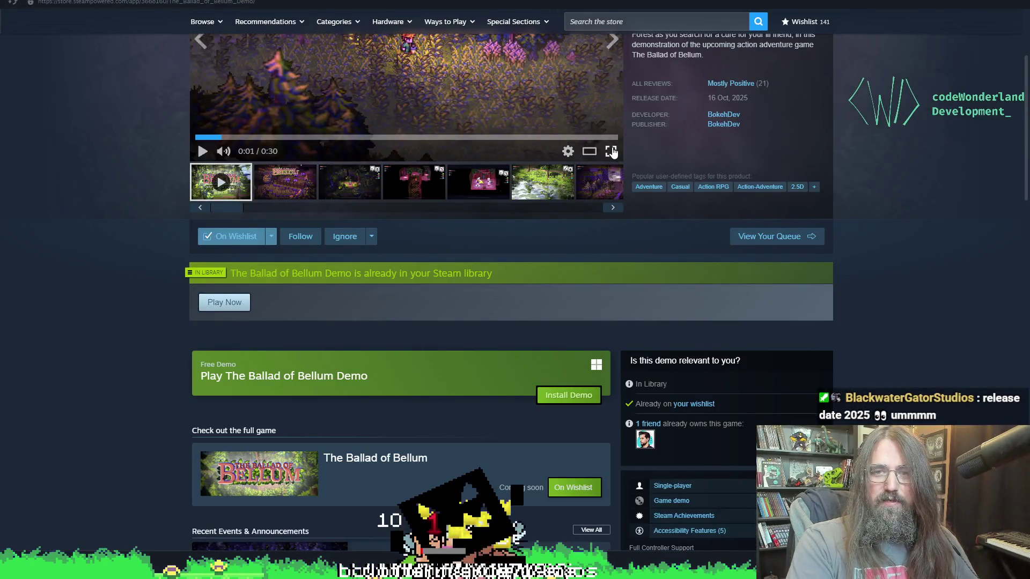
click(612, 152)
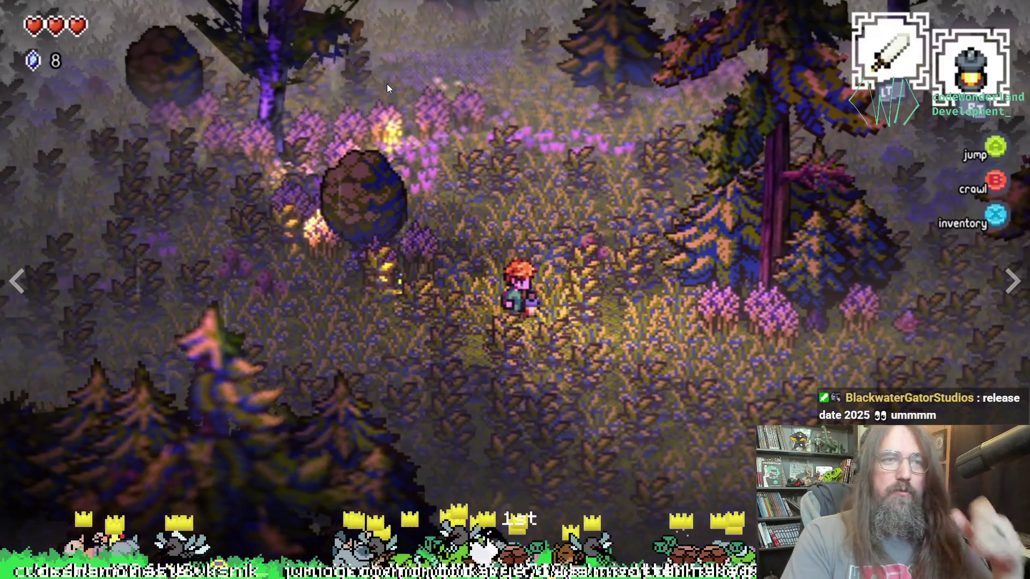
key(Escape)
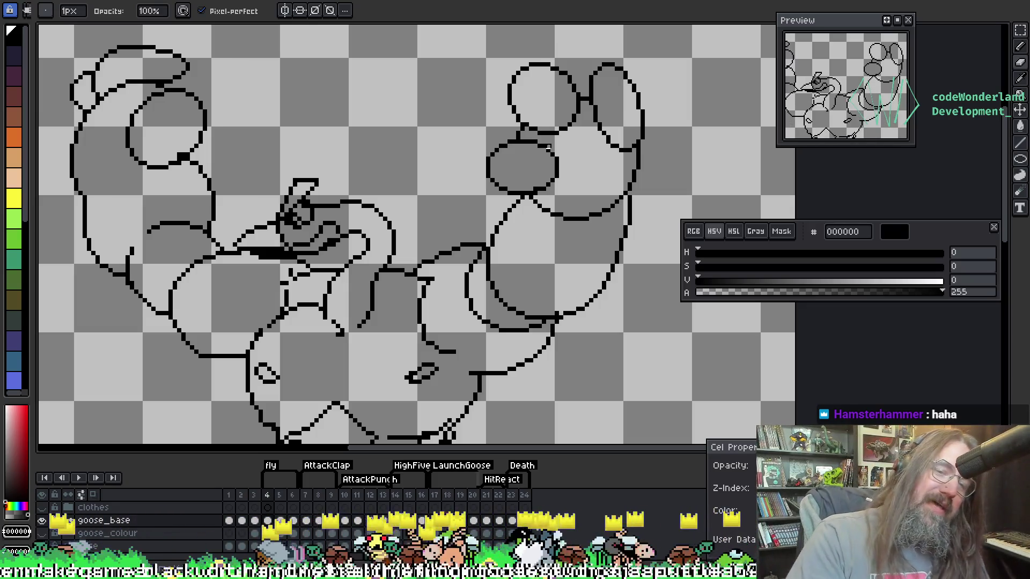
Bridge the gap in the goose's curved body outline on frame 4 with a pencil stroke
scroll(491, 161, down, 5)
mouse_move(482, 104)
mouse_down()
mouse_move(472, 47)
mouse_move(376, 116)
mouse_up()
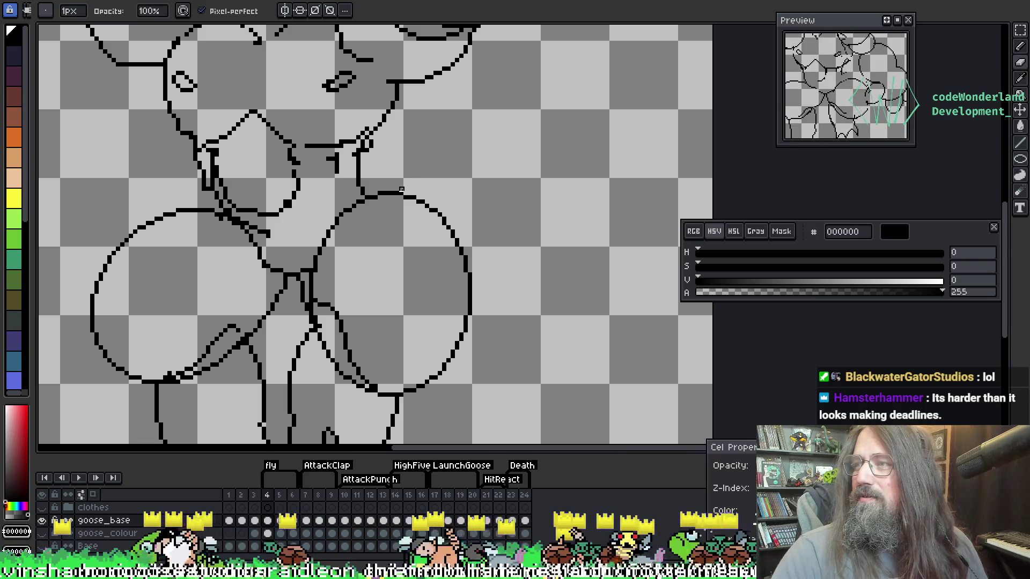
drag(382, 162, 398, 154)
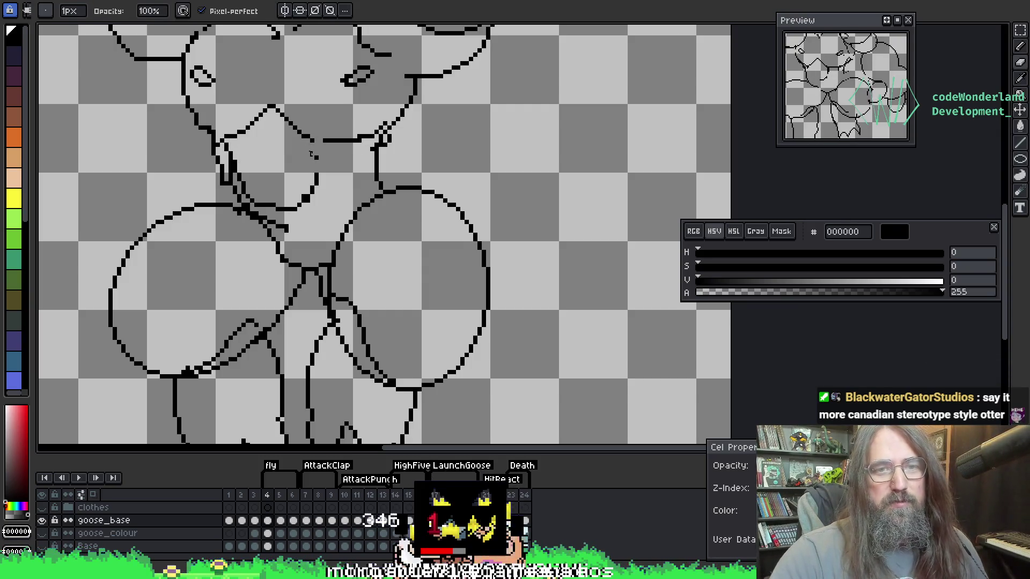
drag(313, 142, 317, 174)
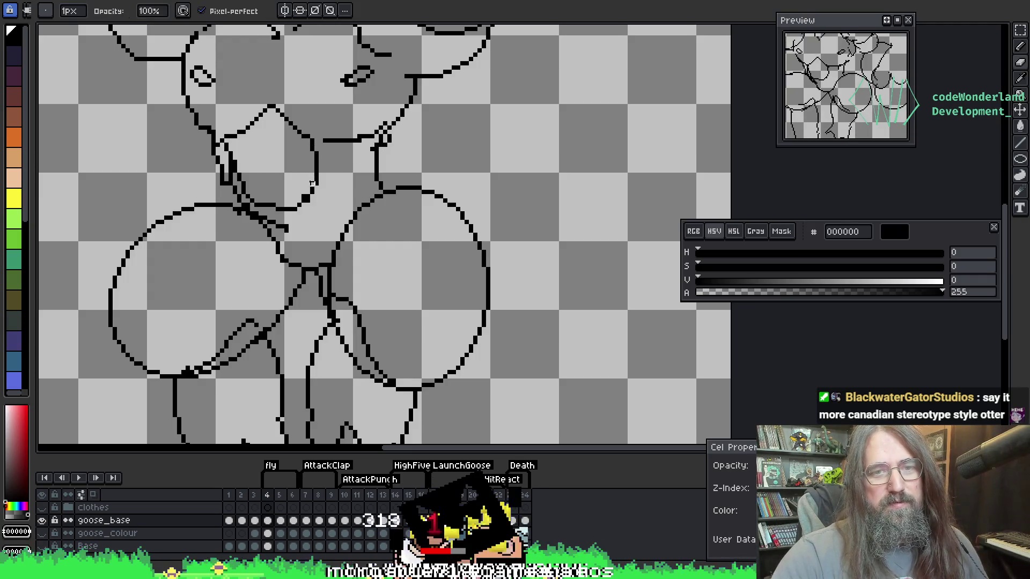
scroll(311, 184, up, 5)
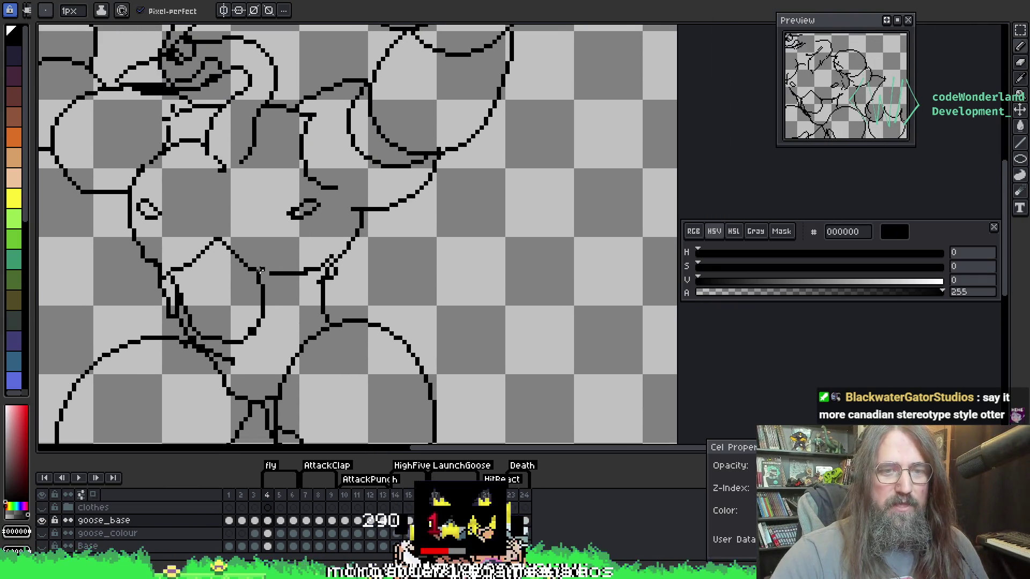
scroll(349, 179, up, 1)
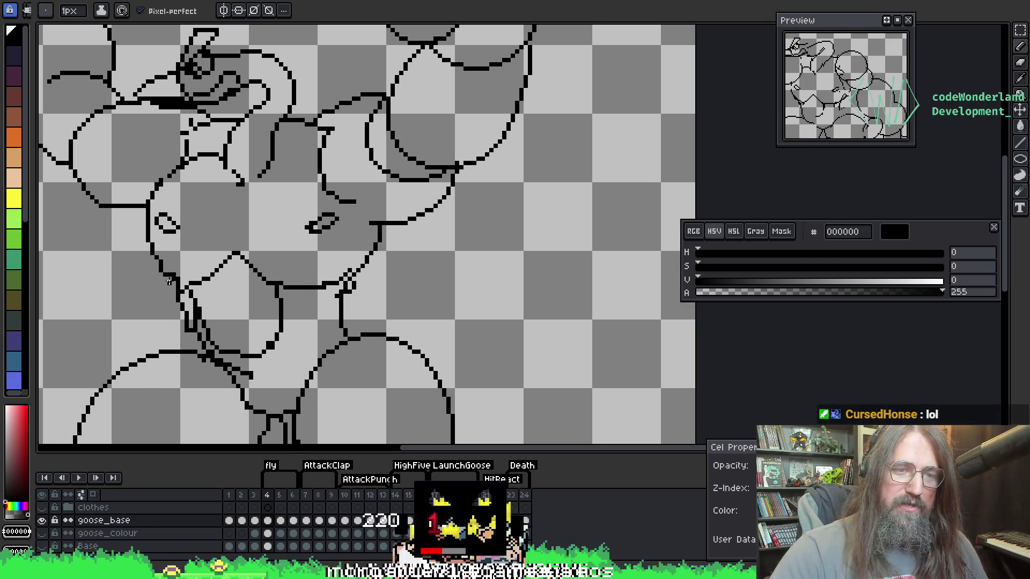
key(b)
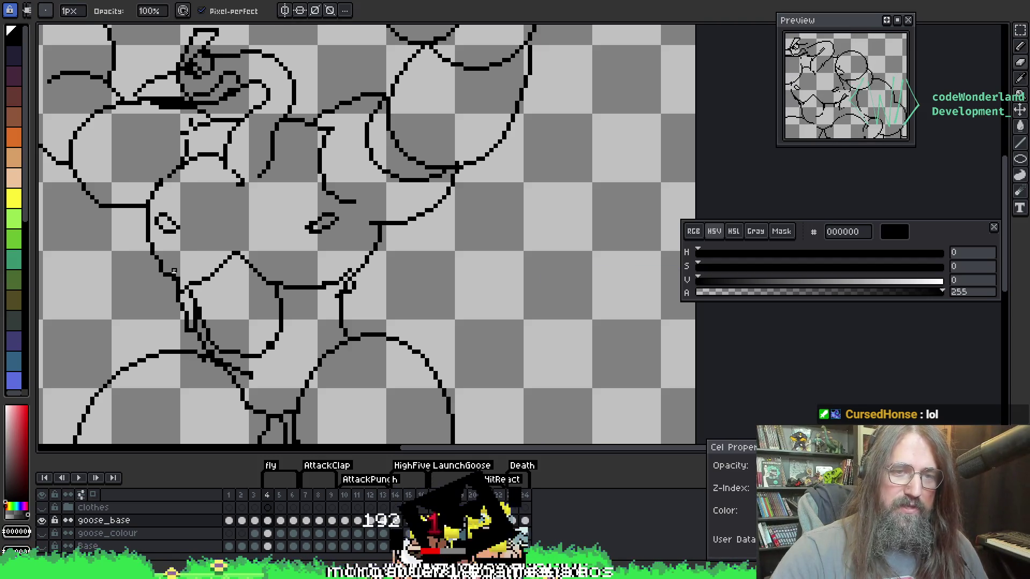
Play and stop the animation, move to frame 5, and erase stray sketch lines across the body
key(Return)
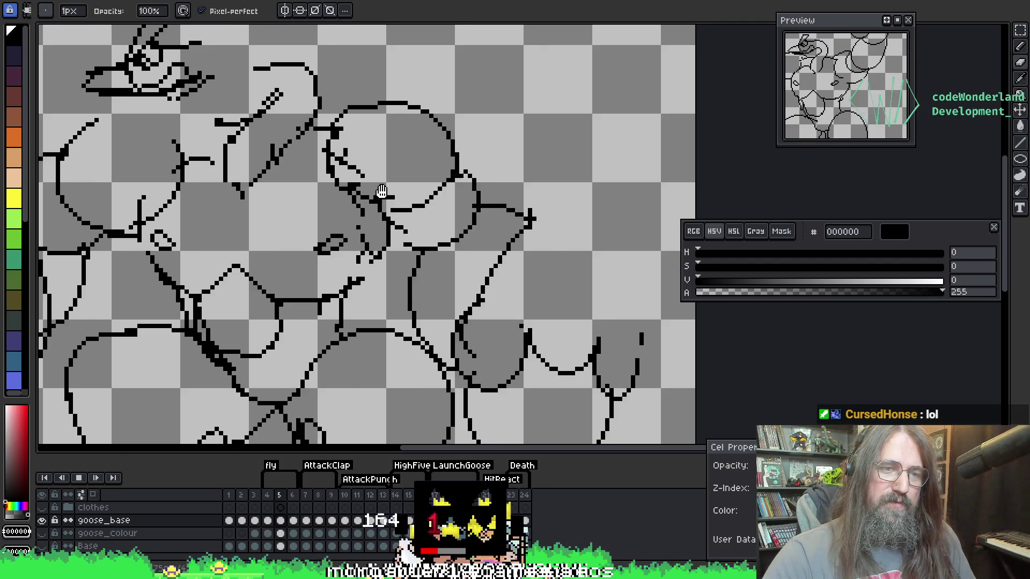
scroll(295, 299, down, 5)
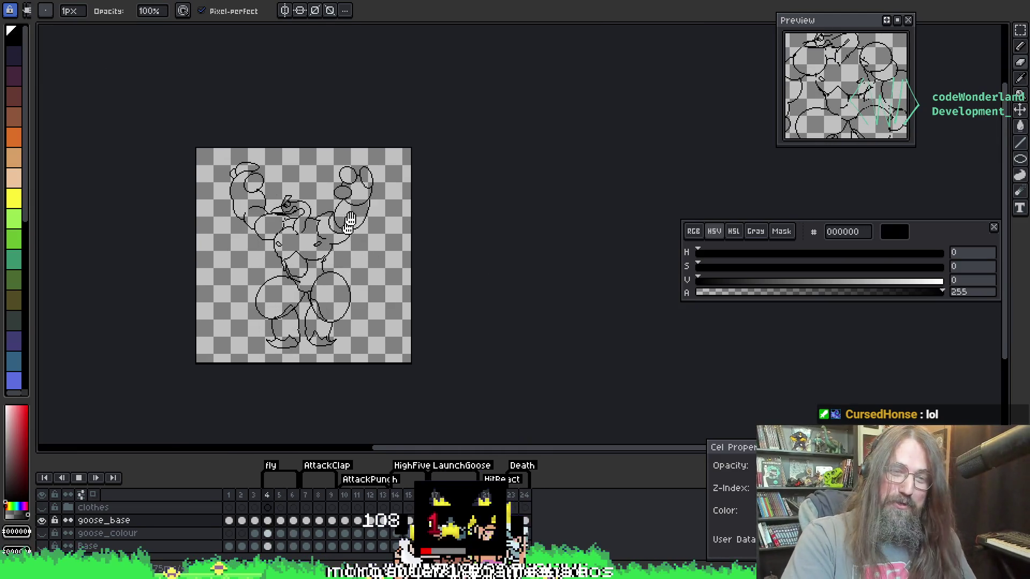
scroll(363, 195, up, 3)
scroll(483, 155, down, 2)
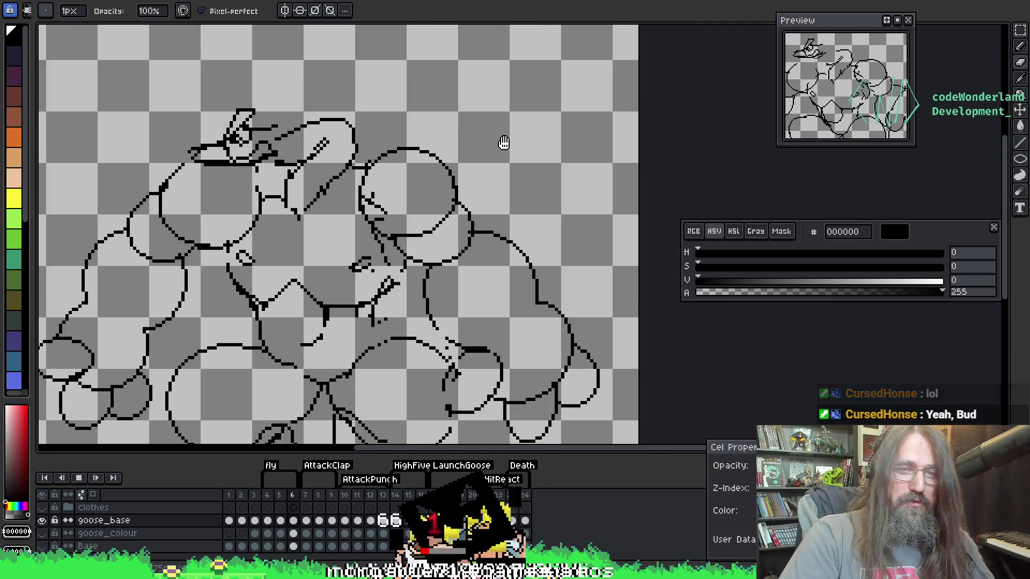
key(Return)
key(comma)
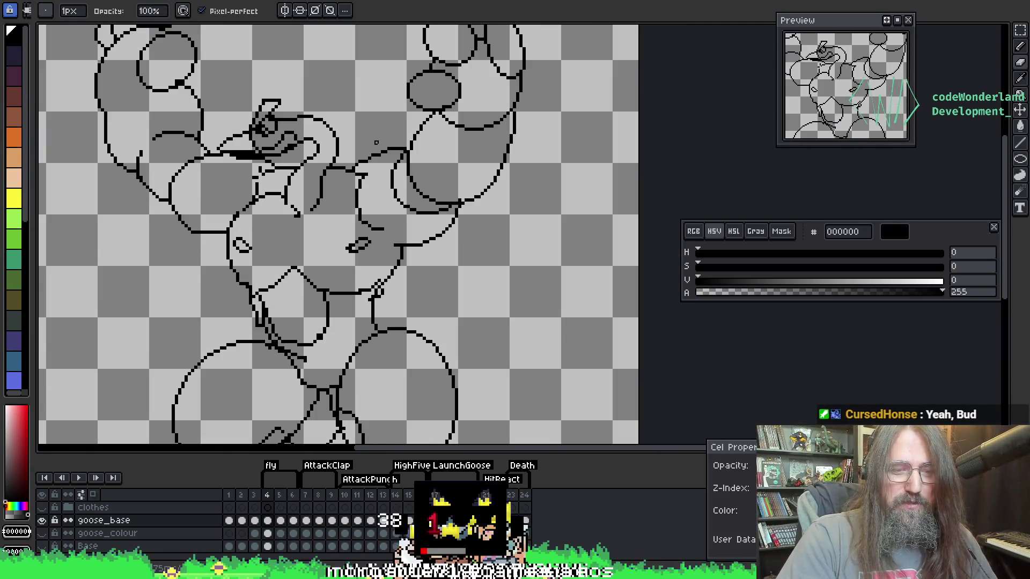
key(period)
scroll(306, 113, up, 2)
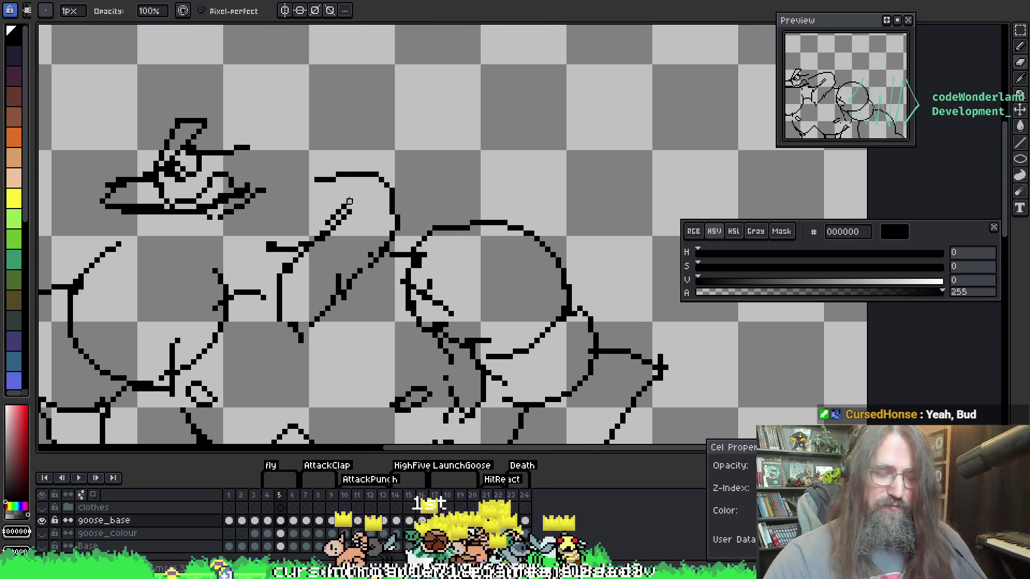
mouse_move(383, 156)
mouse_down()
mouse_move(368, 193)
mouse_move(400, 224)
mouse_move(266, 239)
mouse_move(336, 263)
mouse_up()
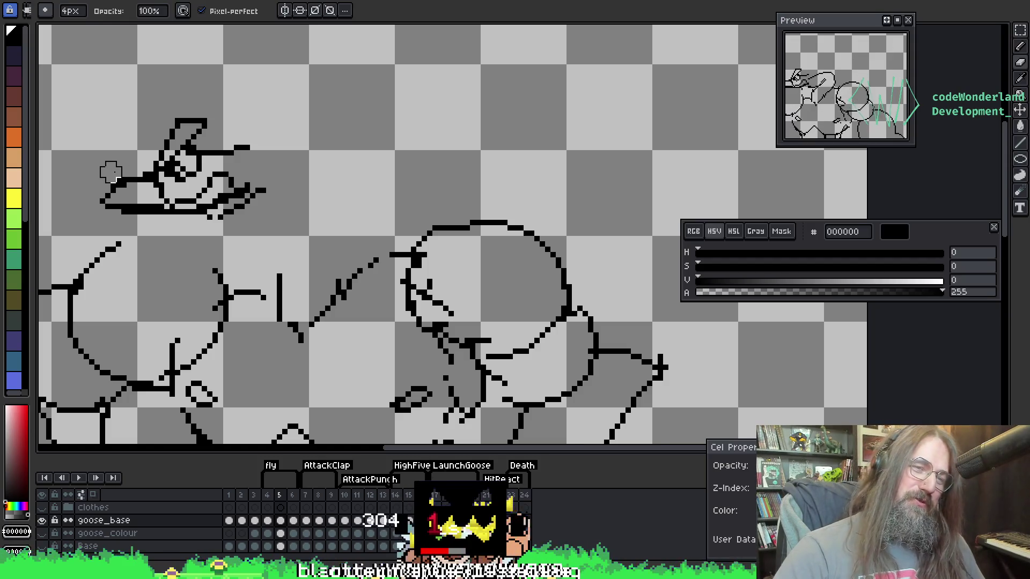
Undo the strokes that extended the goose's beak tip on frame 5
key(i)
key(b)
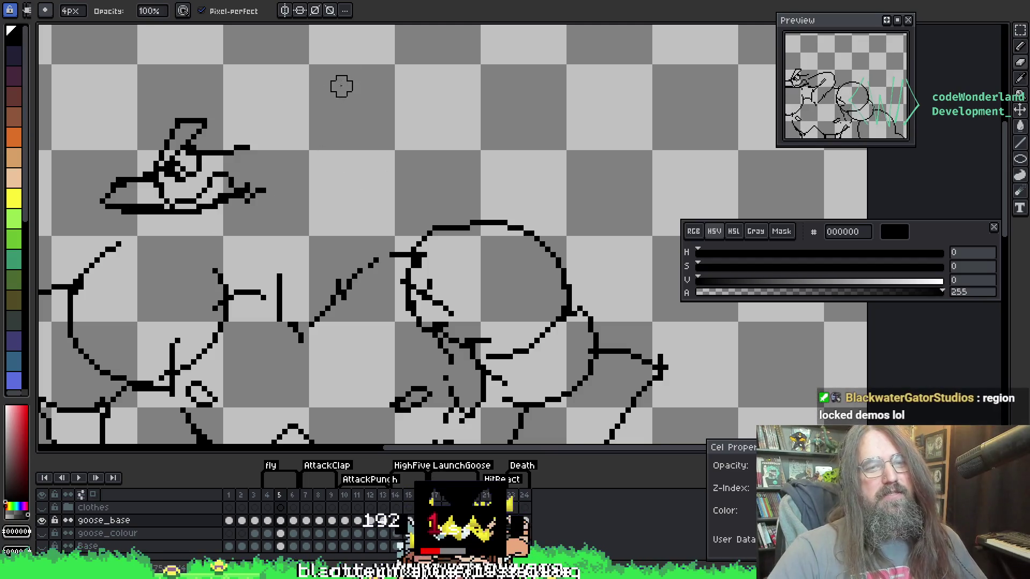
key(ctrl+z)
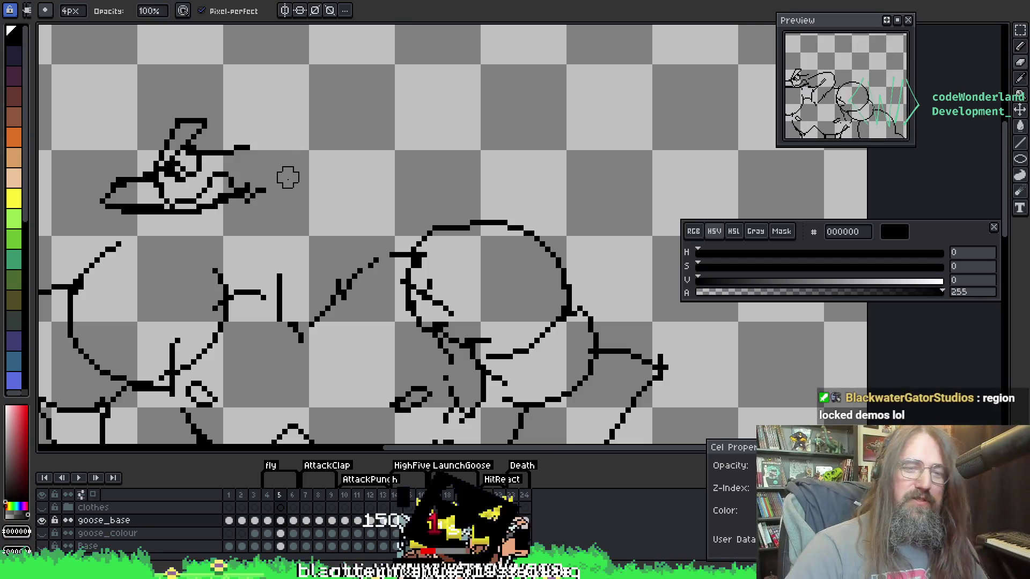
key(ctrl+z)
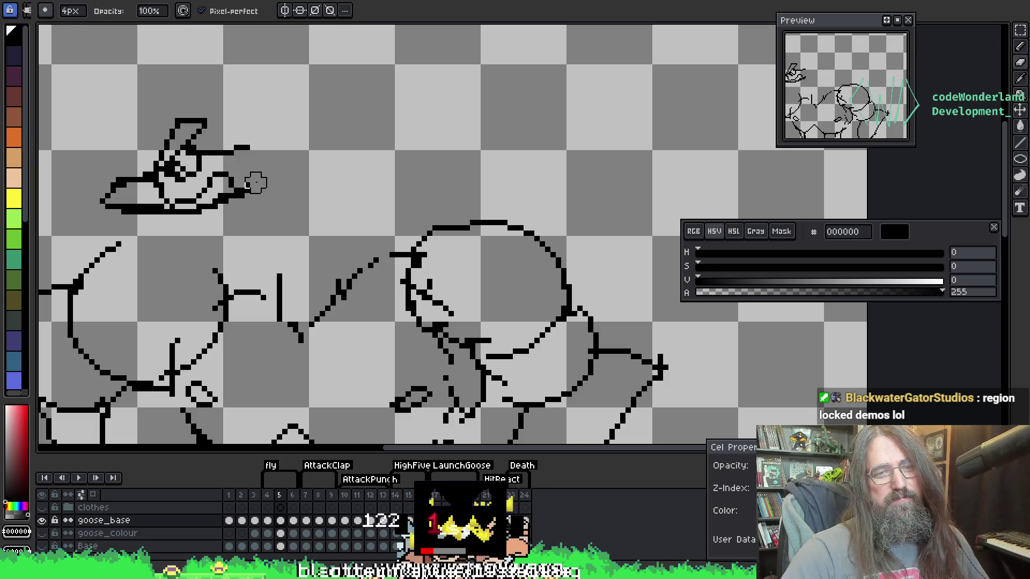
Switch to a 1px brush and turn on onion skin for the neighbouring frames
key(b)
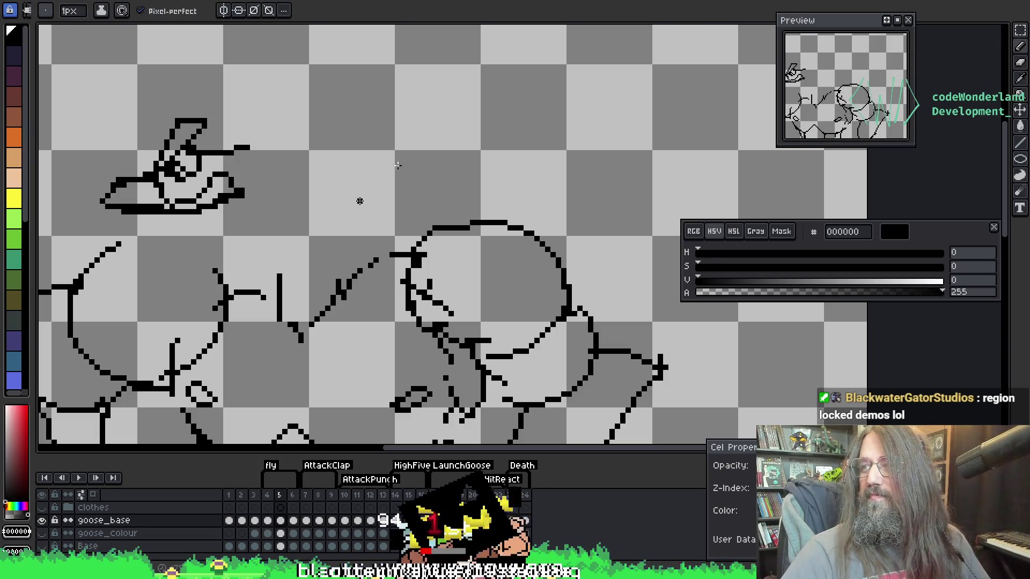
drag(280, 161, 283, 147)
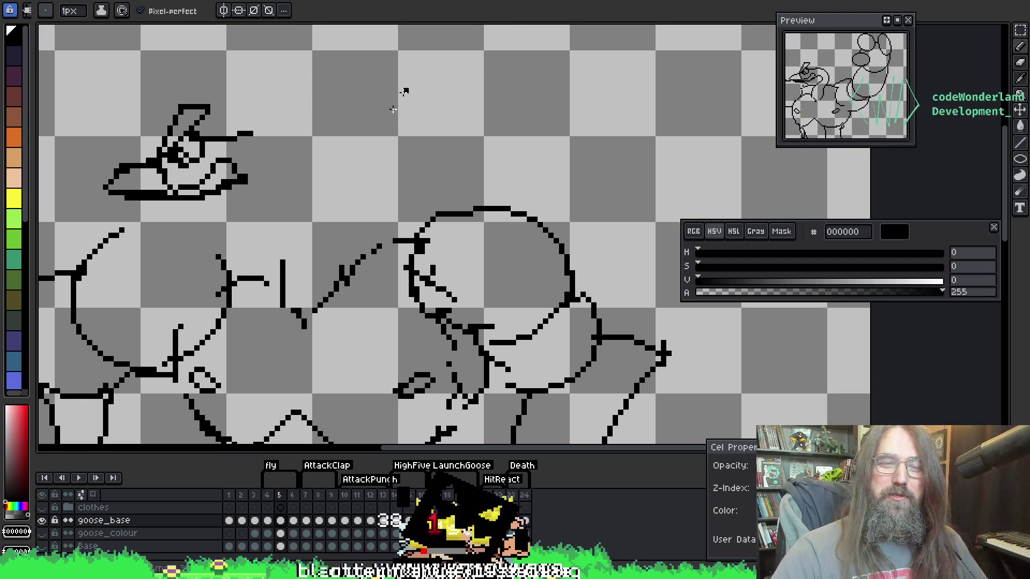
key(F3)
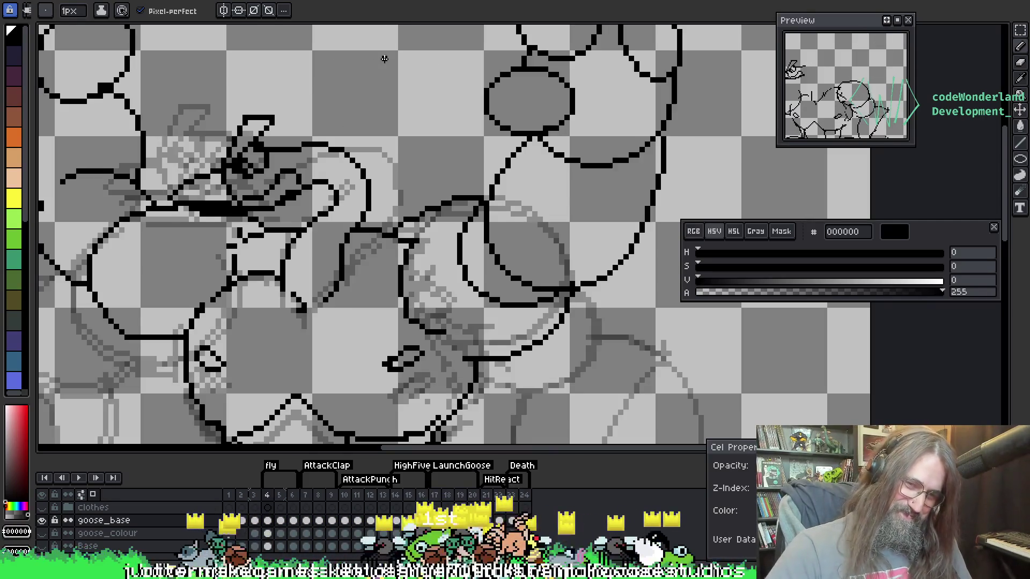
Flip between frames 4 and 5 to compare the goose's pose
key(Left)
key(Right)
key(Left)
key(Right)
key(Left)
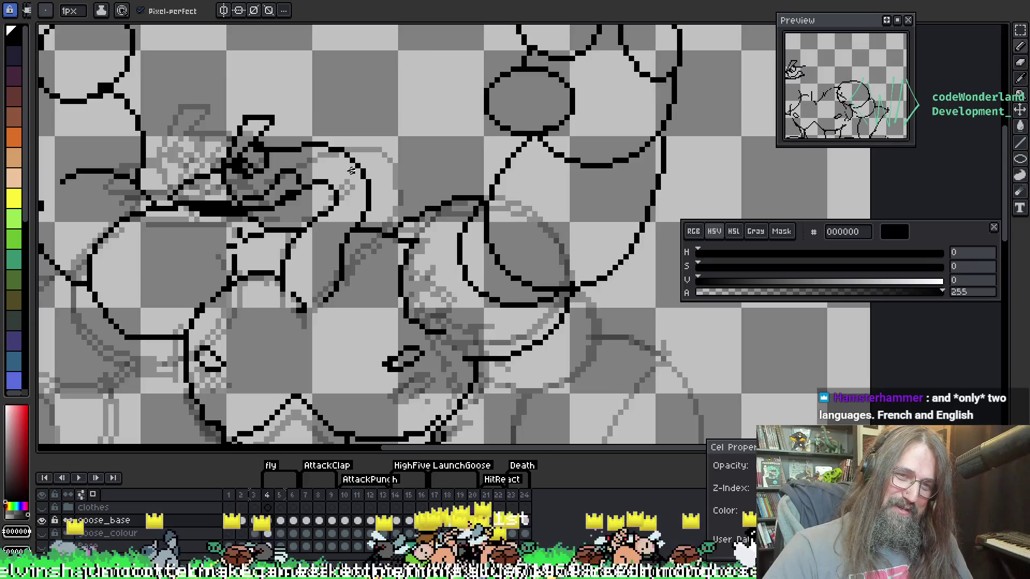
key(Right)
key(Left)
key(Right)
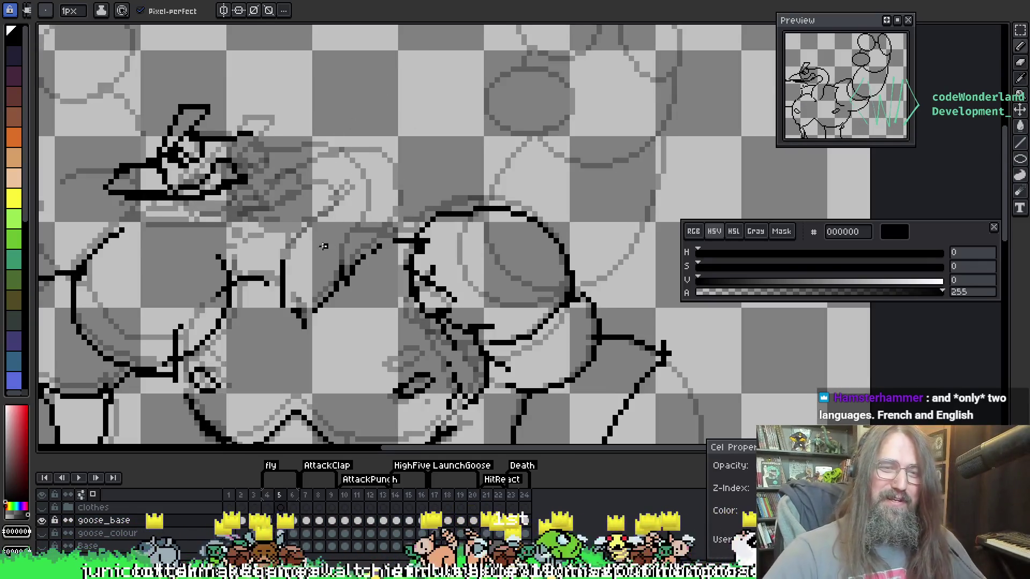
Extend the vertical stroke between the arms, erase a stray pixel, and trim the line's top
key(b)
key(b)
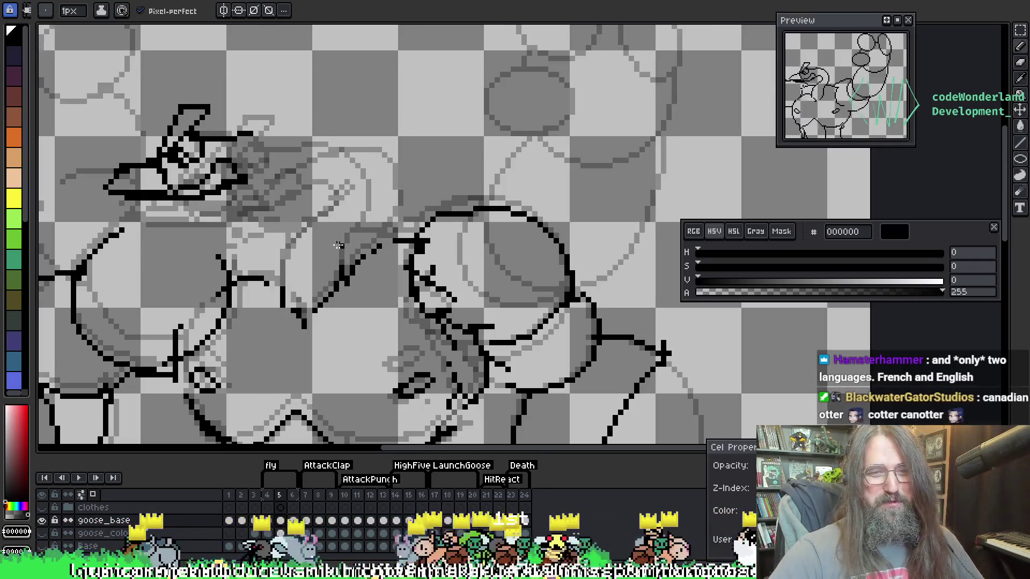
drag(278, 266, 281, 283)
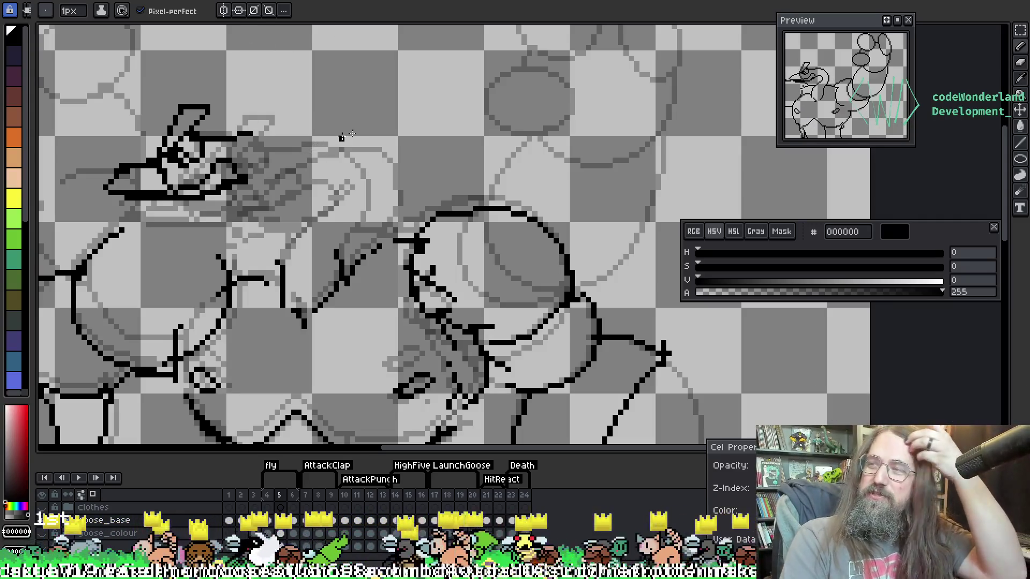
scroll(487, 266, up, 1)
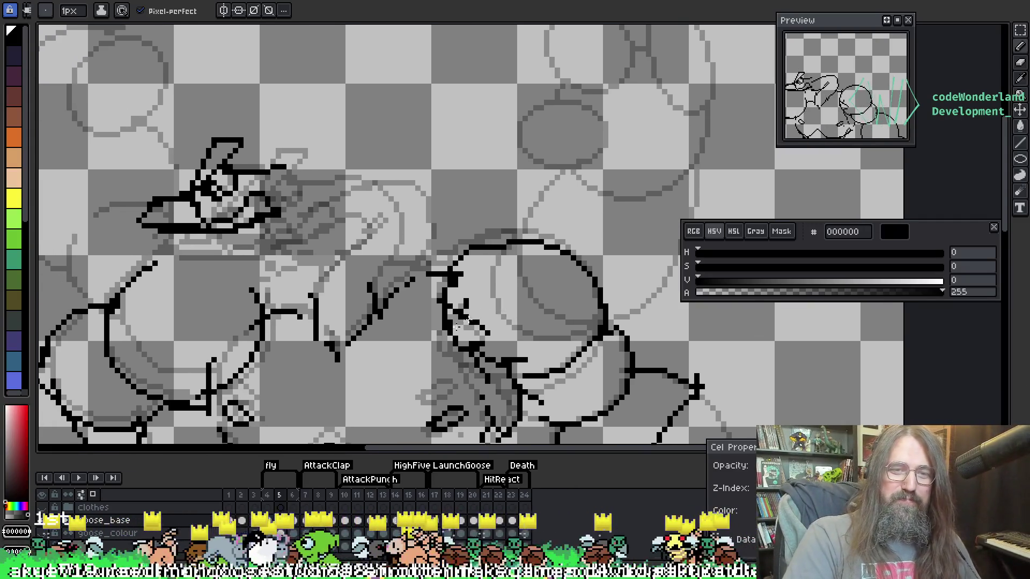
key(e)
scroll(361, 292, up, 1)
click(270, 286)
key(b)
key(ctrl+z)
Set the eraser to 2px and redraw the hat brim one pixel row higher
mouse_move(406, 112)
mouse_down()
mouse_move(472, 117)
mouse_move(507, 148)
mouse_up()
key(e)
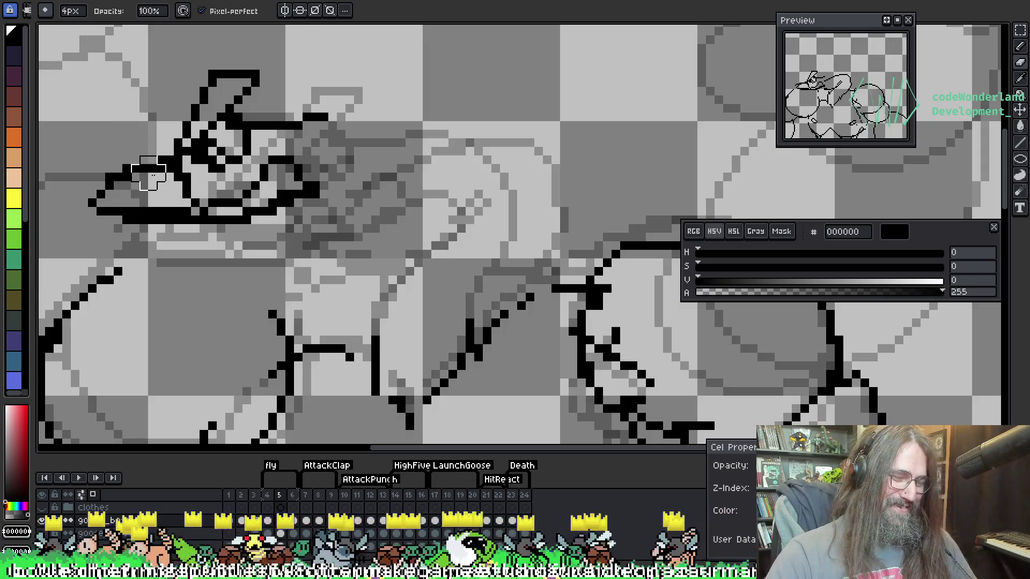
key(minus)
key(minus)
key(minus)
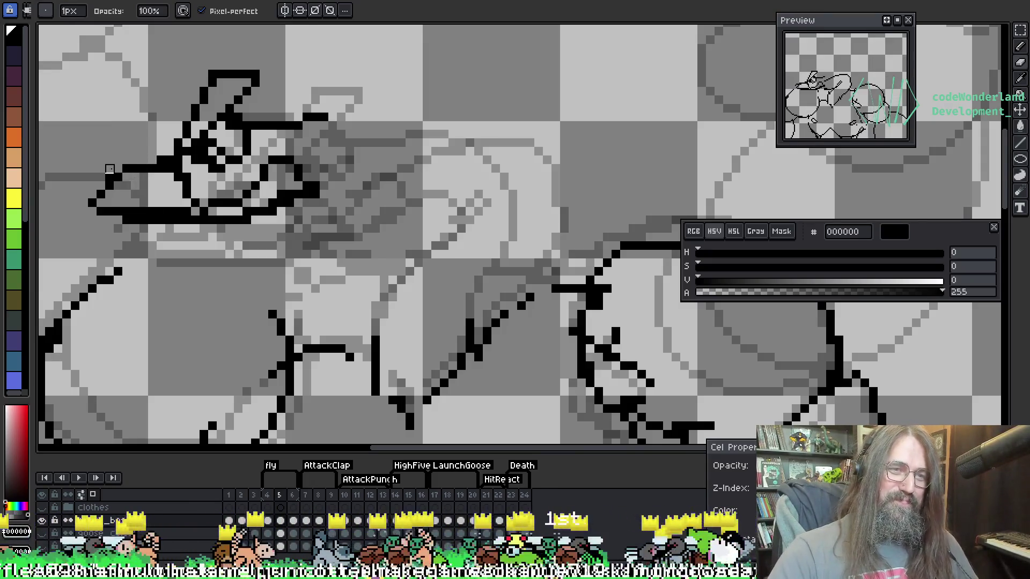
key(b)
drag(159, 159, 140, 169)
Play the goose flex animation to check the motion
key(e)
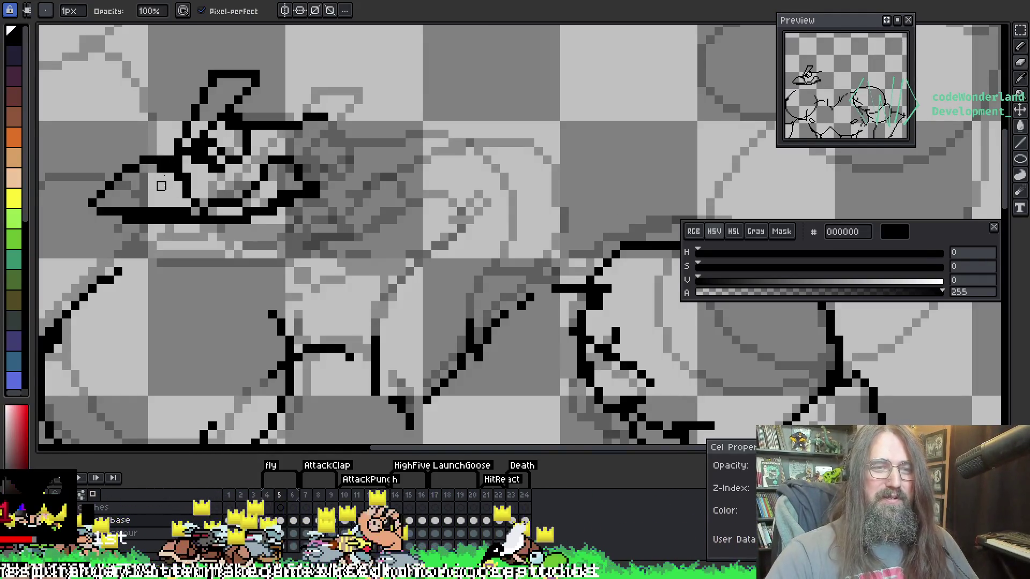
key(b)
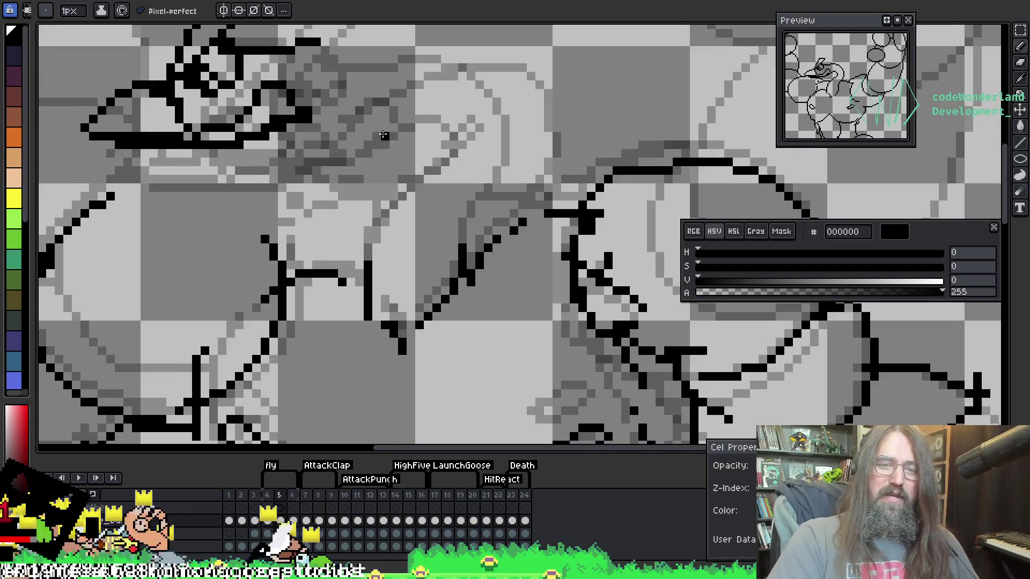
scroll(384, 136, down, 5)
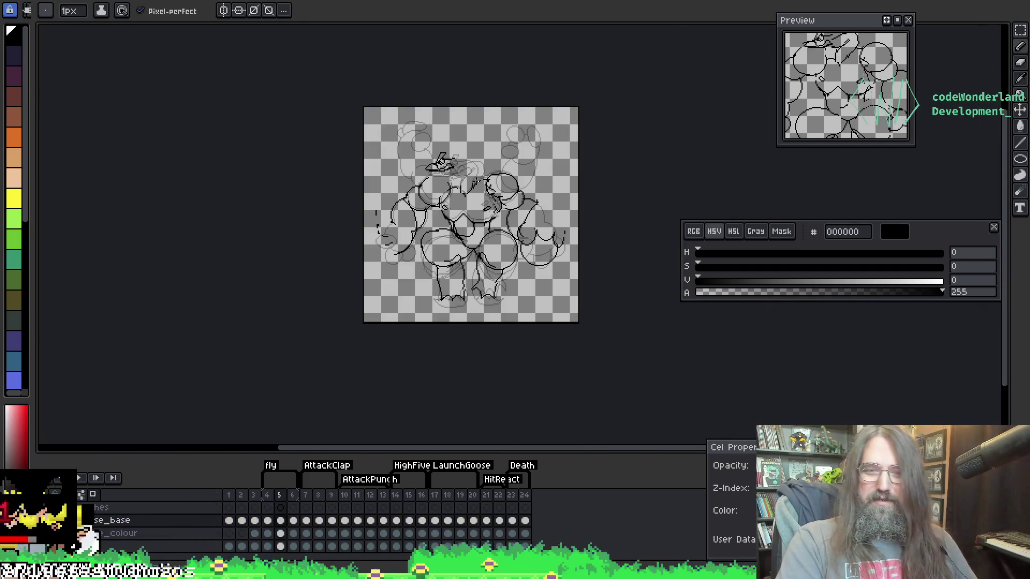
scroll(475, 184, up, 3)
key(Return)
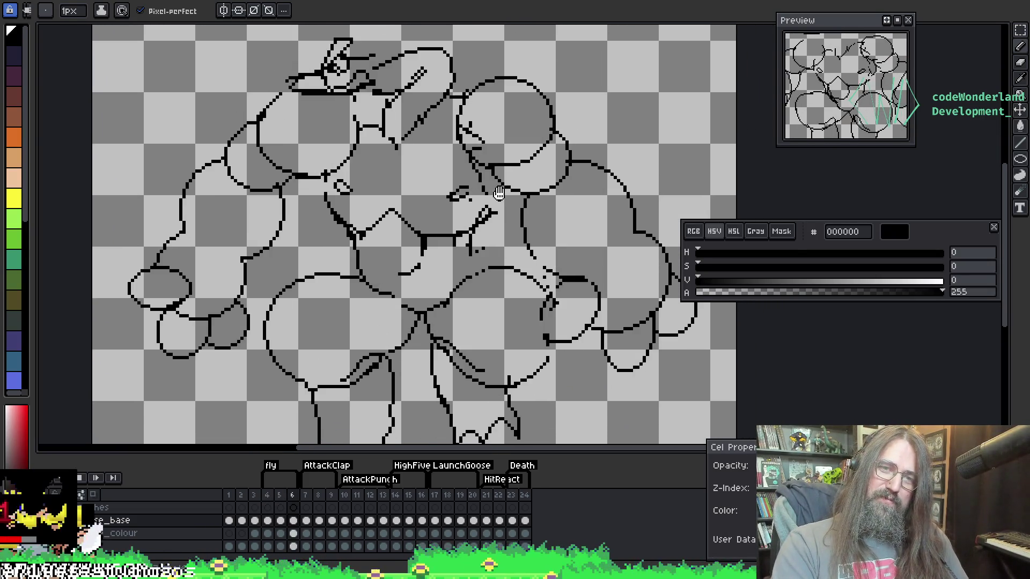
drag(497, 159, 414, 215)
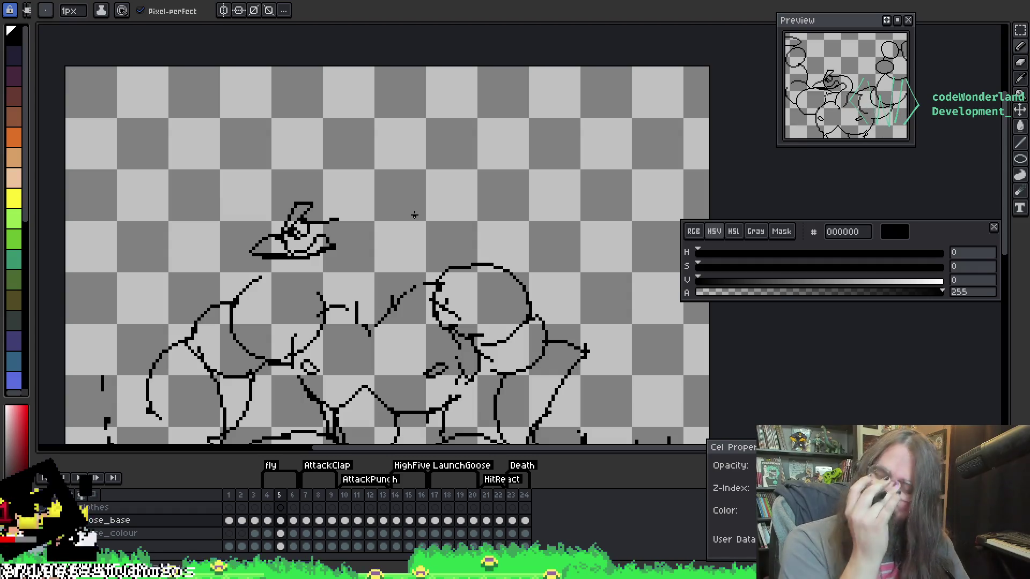
scroll(414, 215, up, 1)
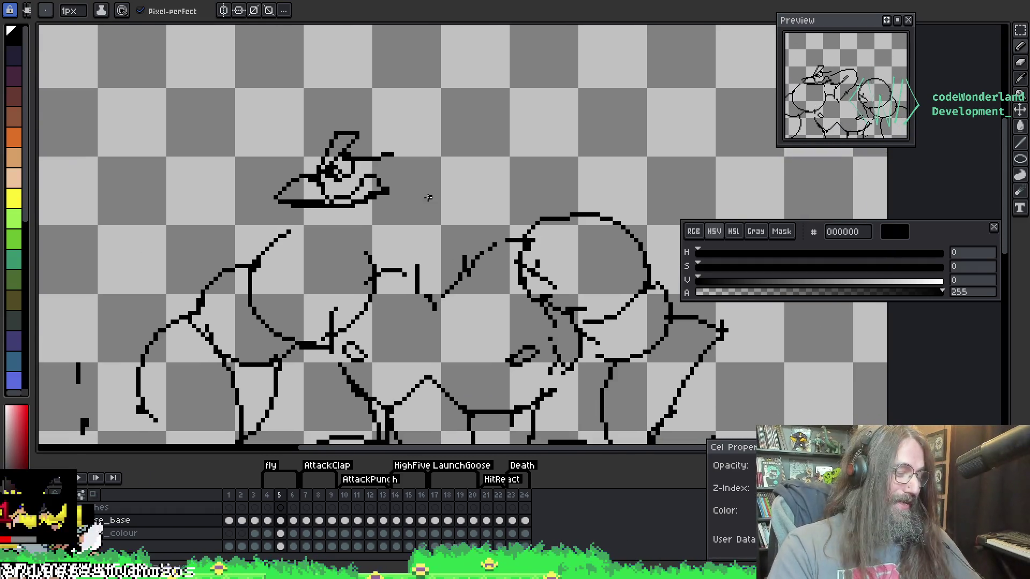
scroll(428, 197, up, 1)
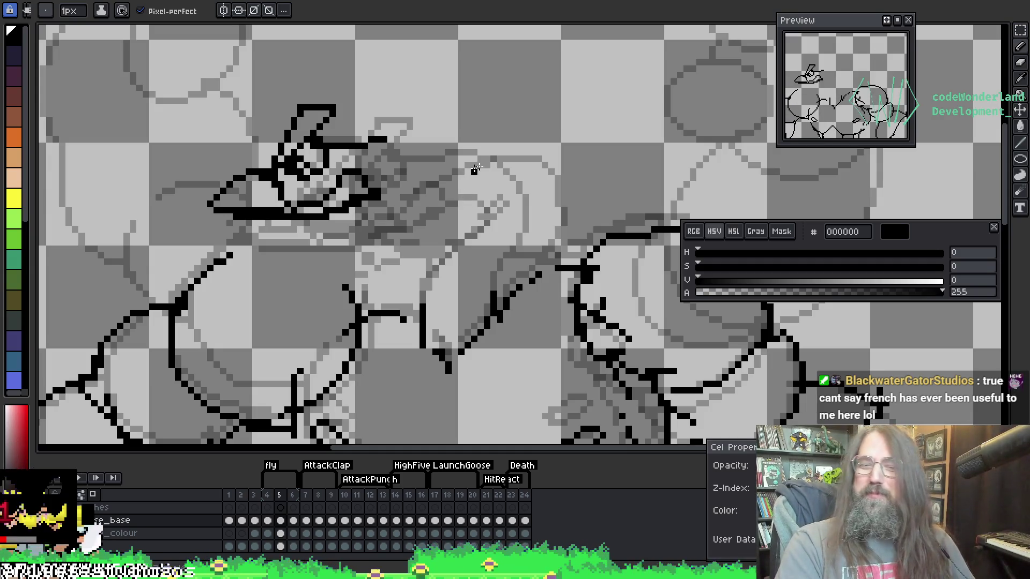
Draw a trial line up-right along the goose's back
key(i)
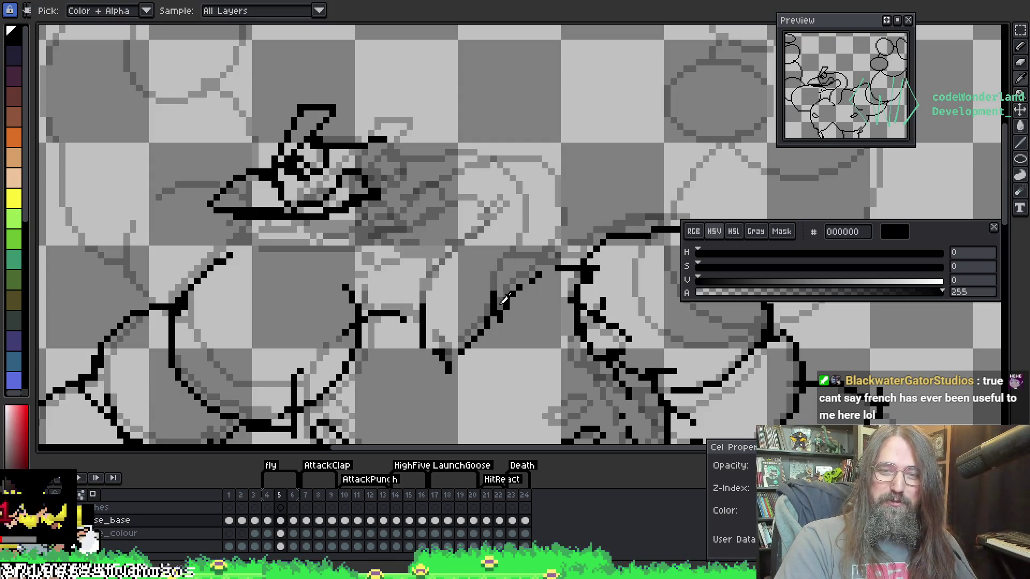
key(h)
mouse_move(506, 108)
mouse_down()
mouse_move(370, 154)
mouse_move(482, 151)
mouse_up()
key(b)
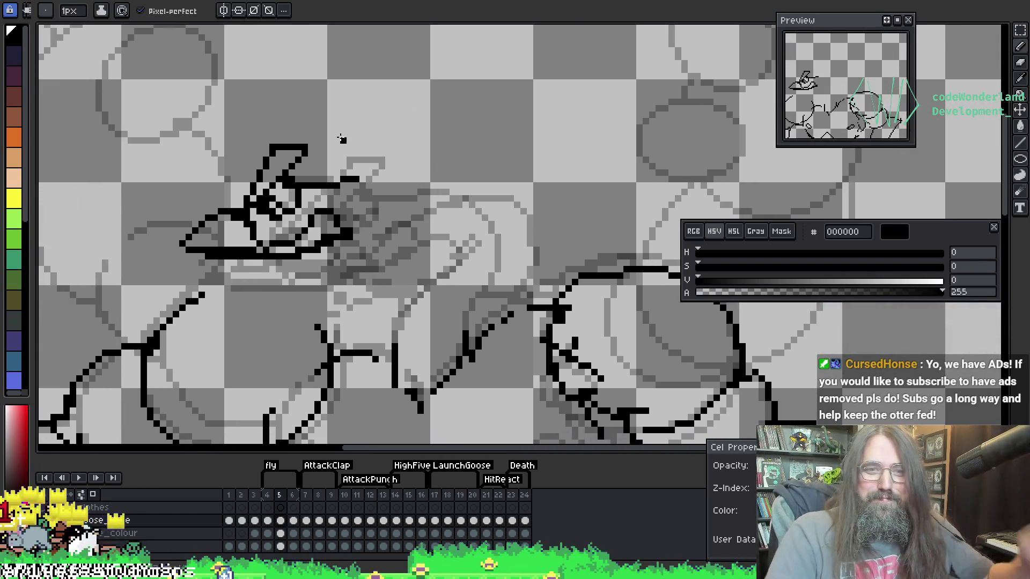
key(e)
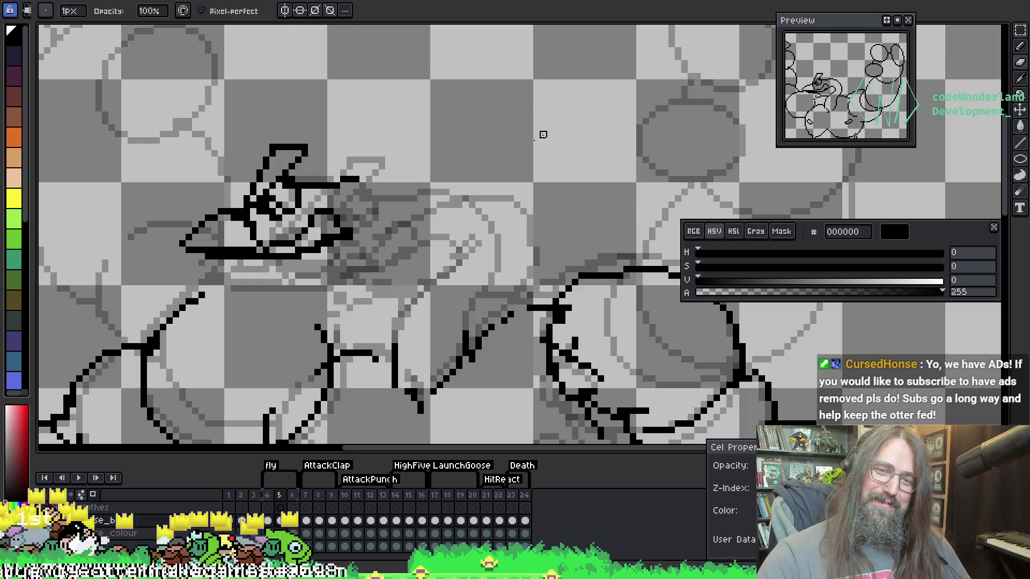
key(b)
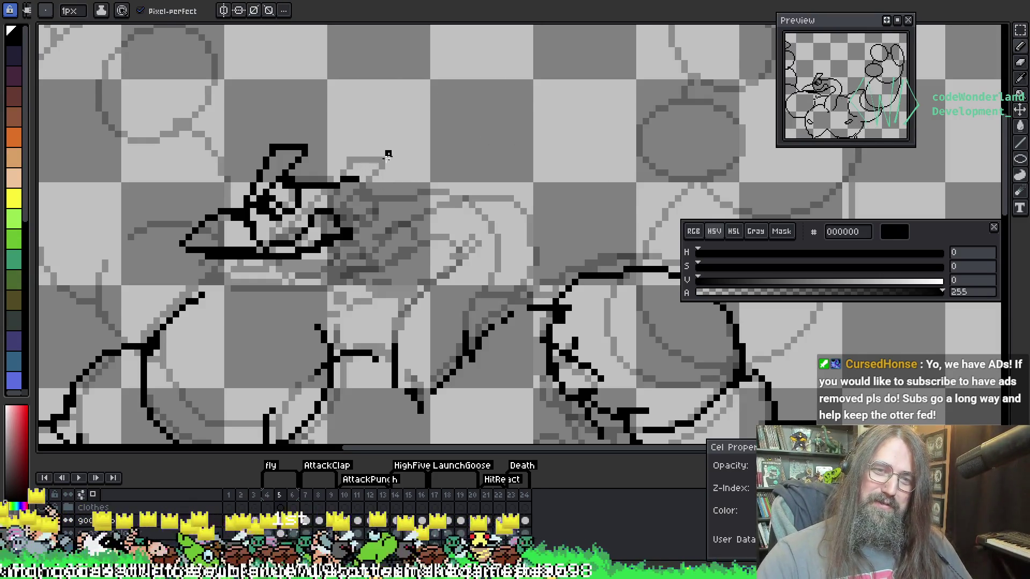
mouse_move(360, 176)
mouse_down()
mouse_move(387, 167)
mouse_move(473, 185)
mouse_move(502, 252)
mouse_move(468, 333)
mouse_up()
Flip between frames 4 and 5 to compare the new back line
key(Left)
key(Right)
key(Left)
key(Right)
key(Left)
key(Right)
key(m)
Undo the trial back line and return to frame 4 for cleanup
key(ctrl+z)
key(b)
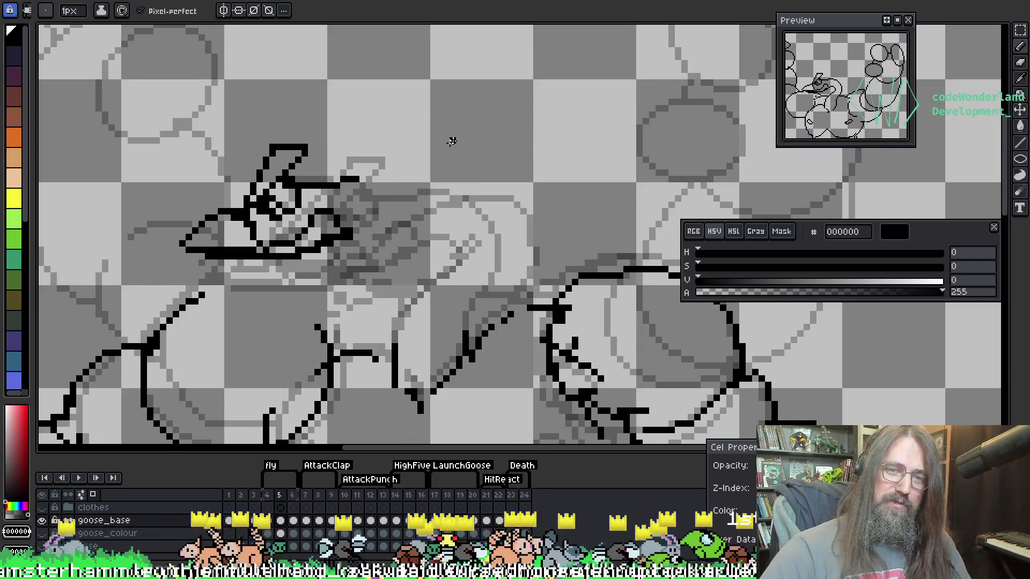
key(Left)
key(Right)
key(Left)
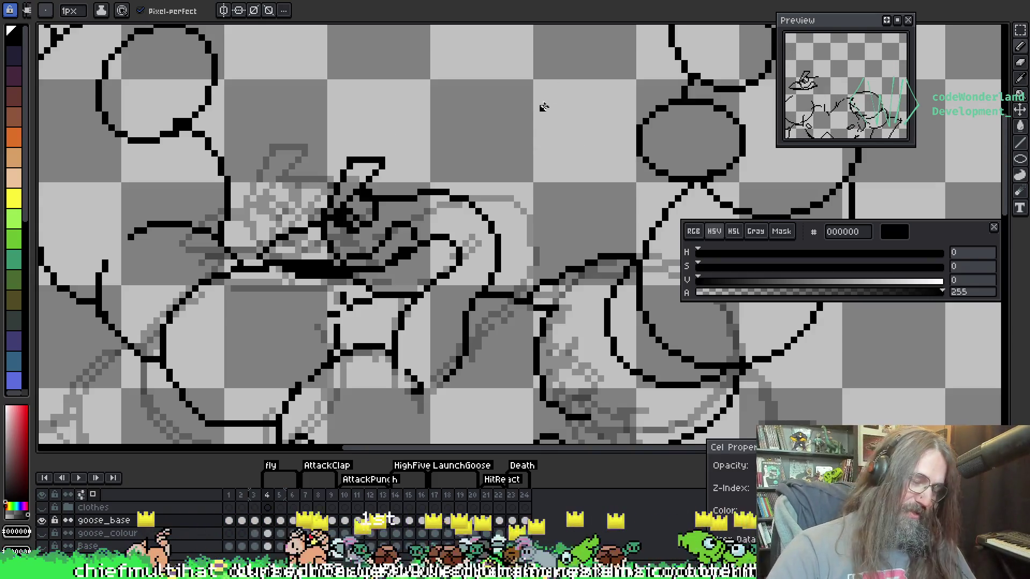
key(i)
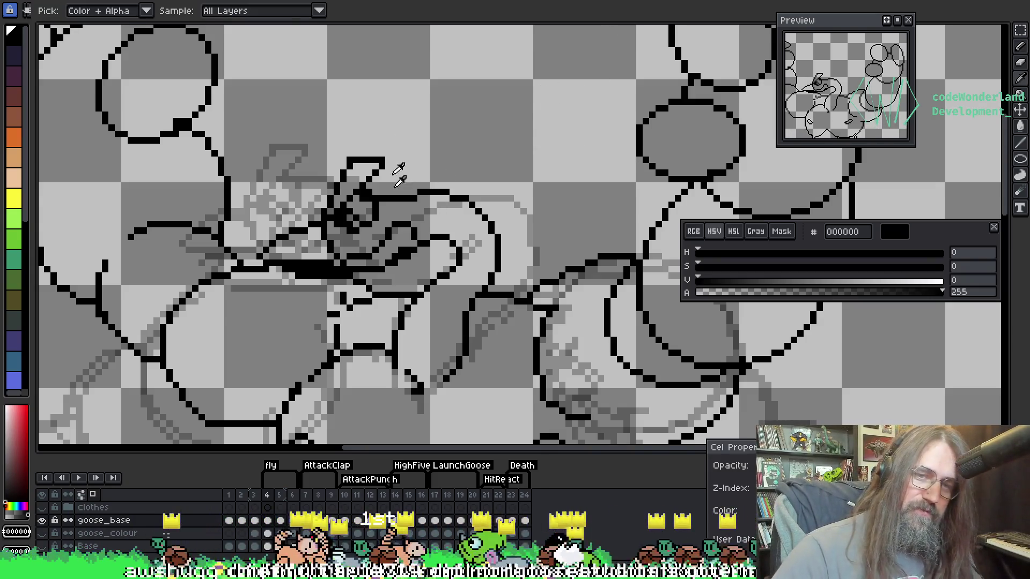
key(b)
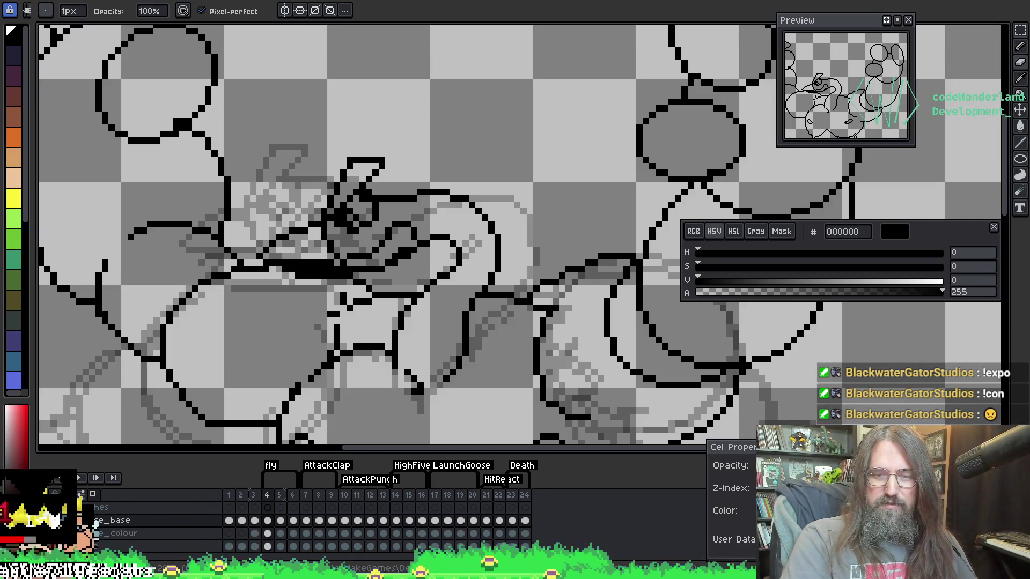
Review the !expo / !con command branch in GameMaker, then start Create Executable
click(300, 523)
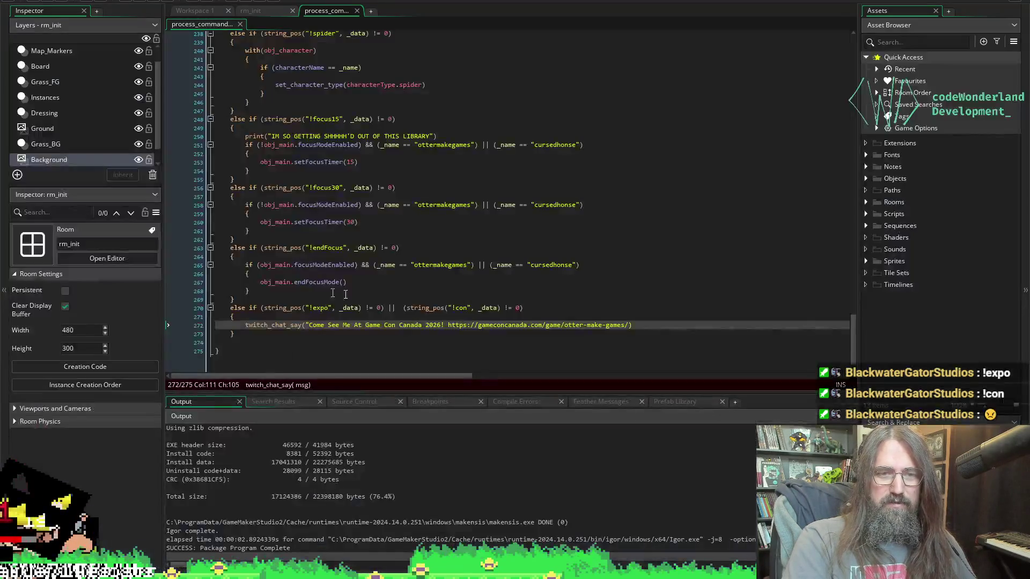
mouse_move(328, 265)
mouse_down()
mouse_move(328, 308)
mouse_move(328, 265)
mouse_up()
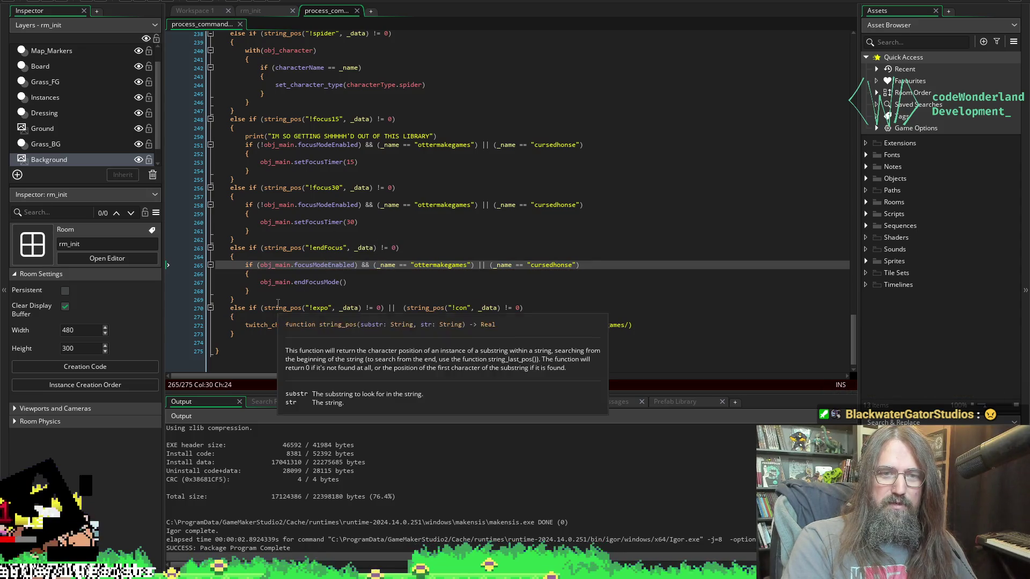
click(257, 308)
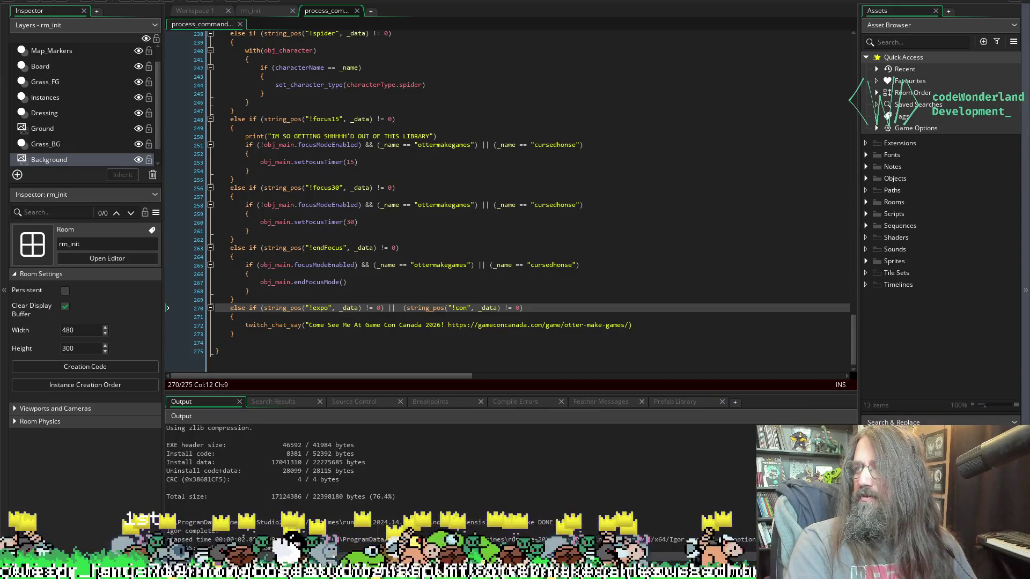
click(332, 308)
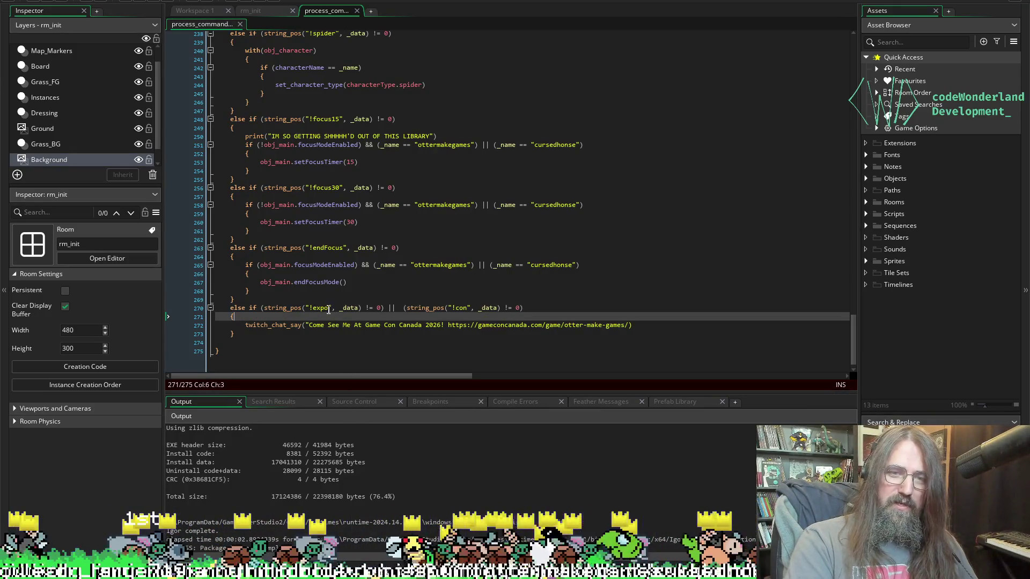
click(320, 308)
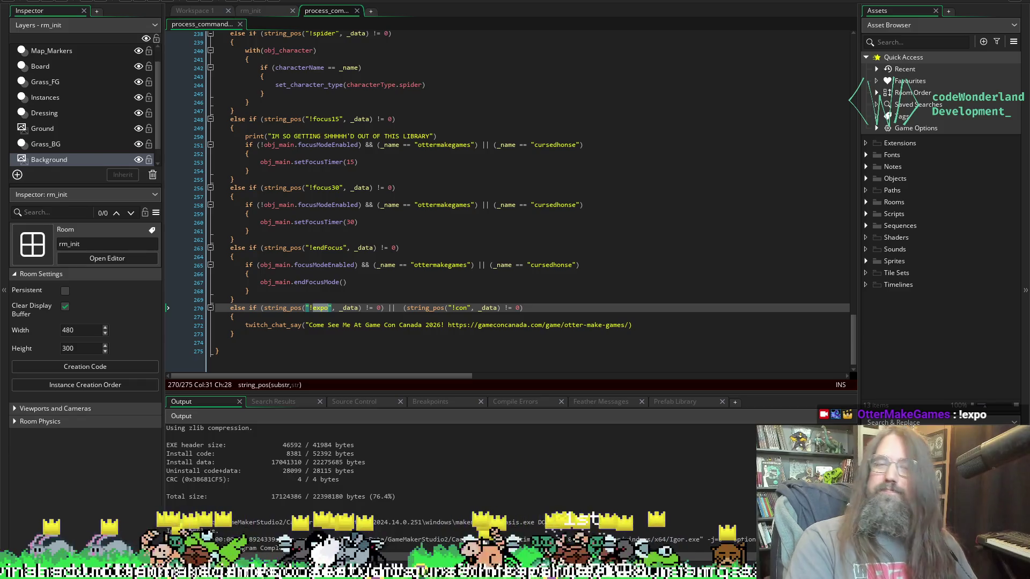
click(90, 2)
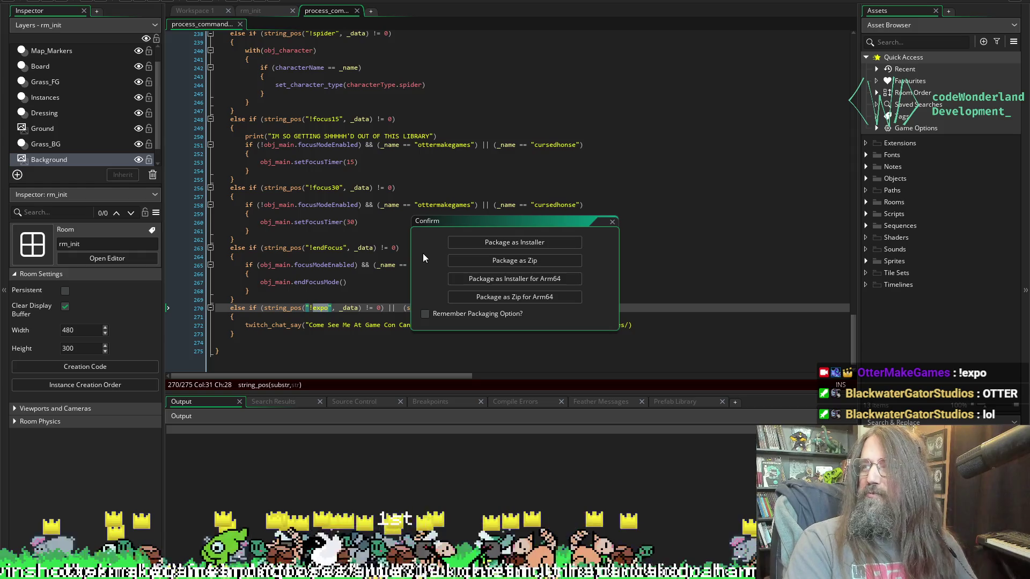
Package as an installer, overwriting OtterMakeGamesOverlay.exe in the Games folder
click(526, 241)
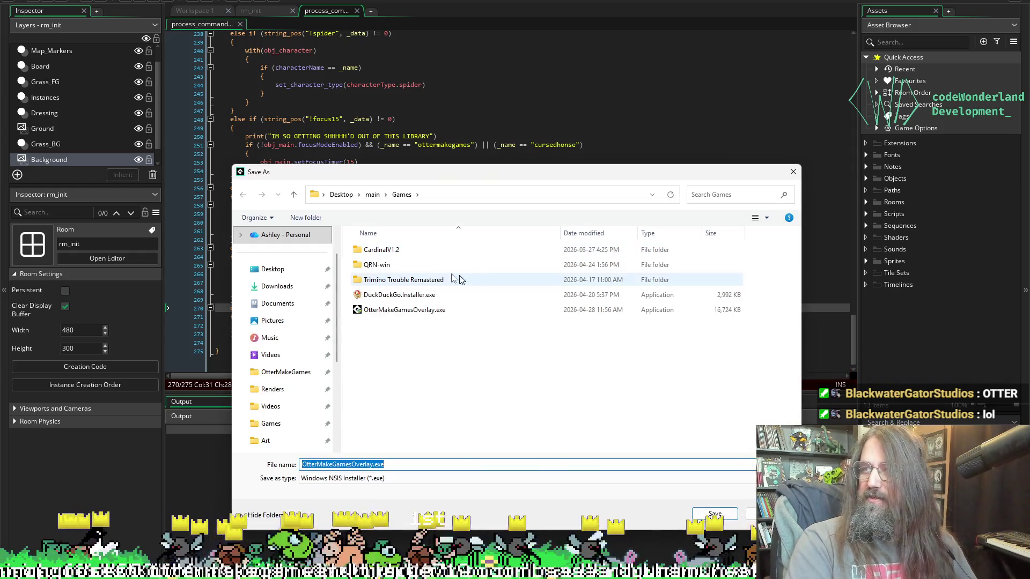
click(409, 311)
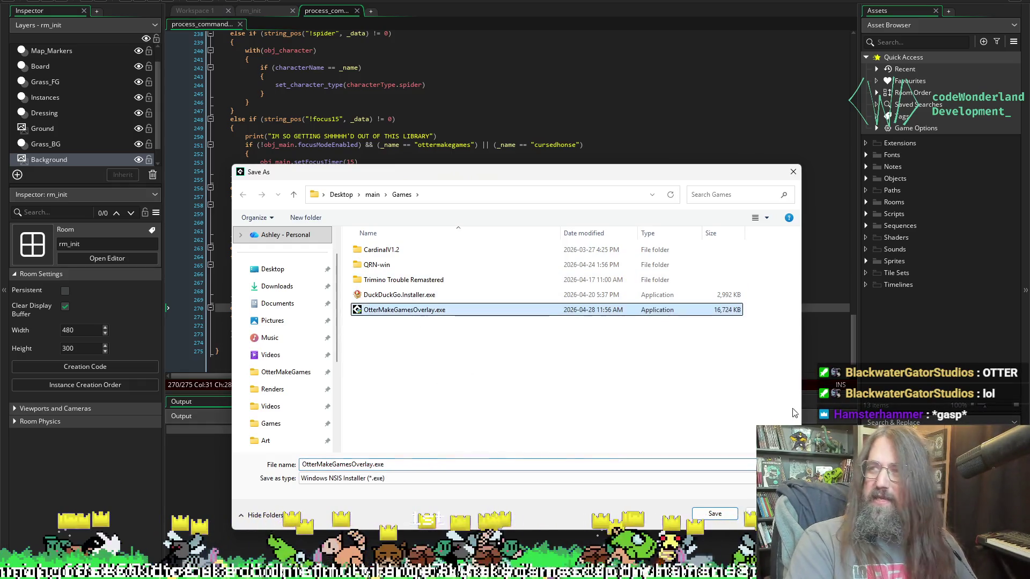
click(714, 513)
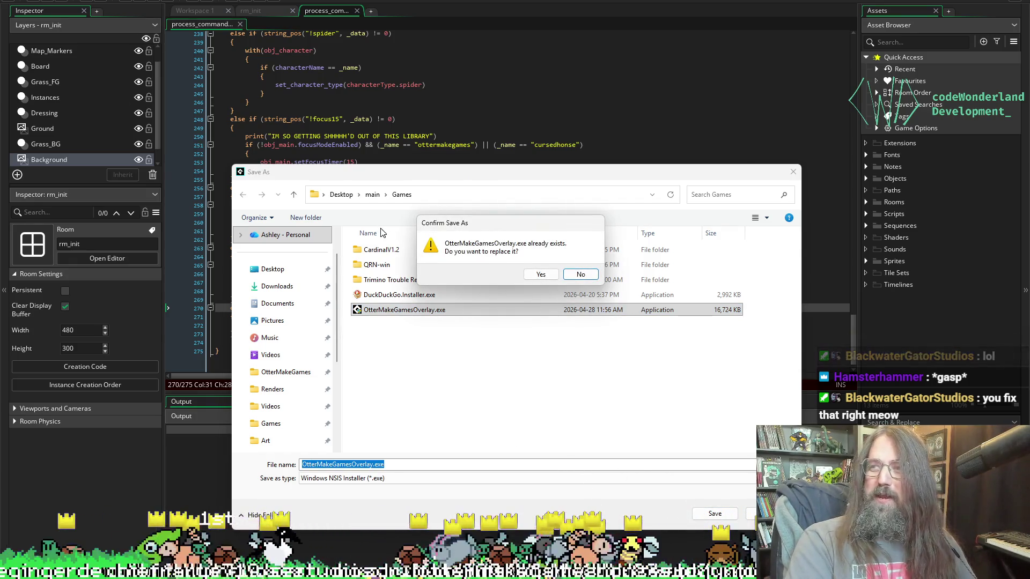
click(541, 274)
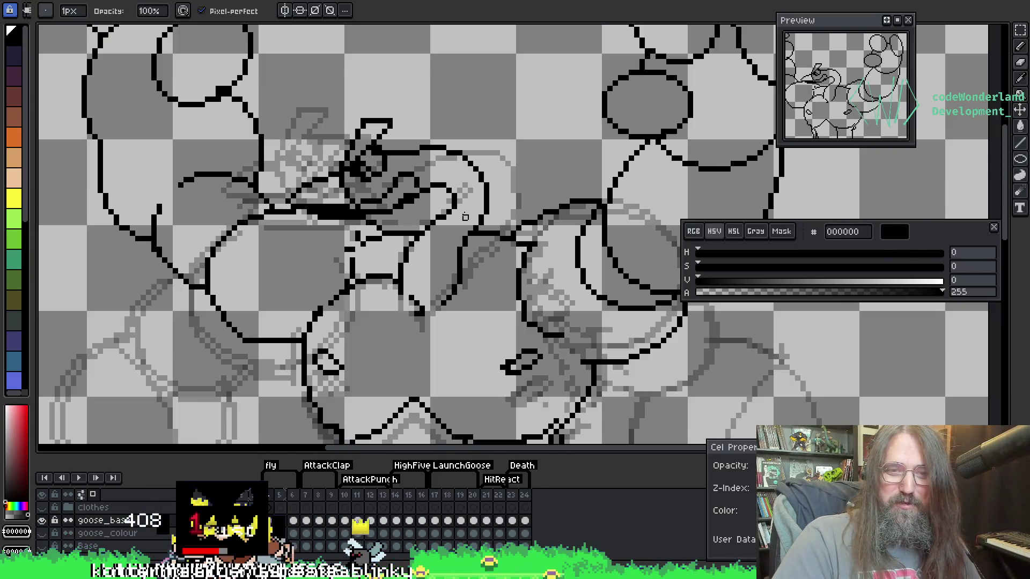
Erase the stray black line trailing down-right below the goose's head
mouse_move(435, 186)
mouse_down()
mouse_move(395, 238)
mouse_move(377, 227)
mouse_up()
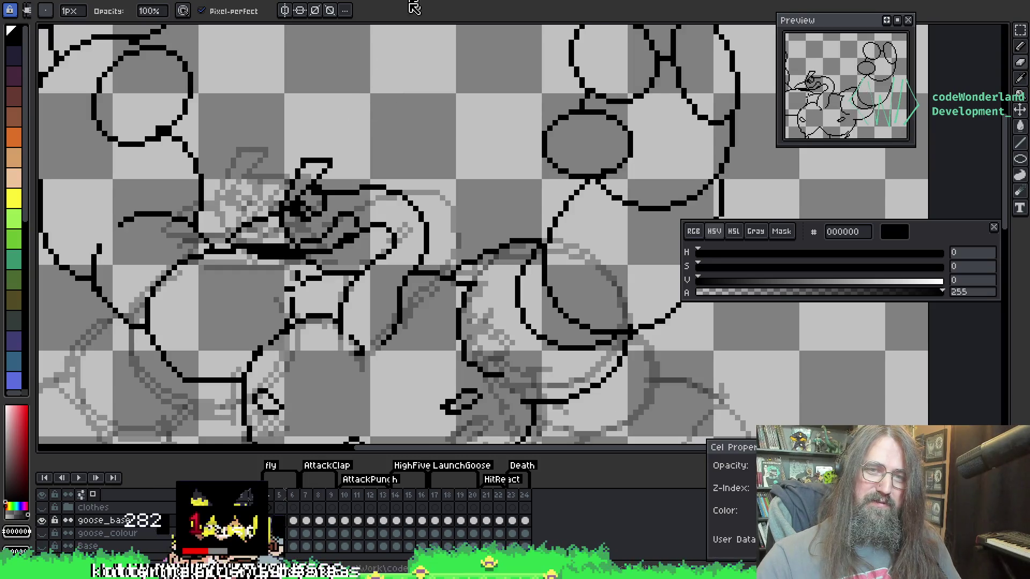
key(e)
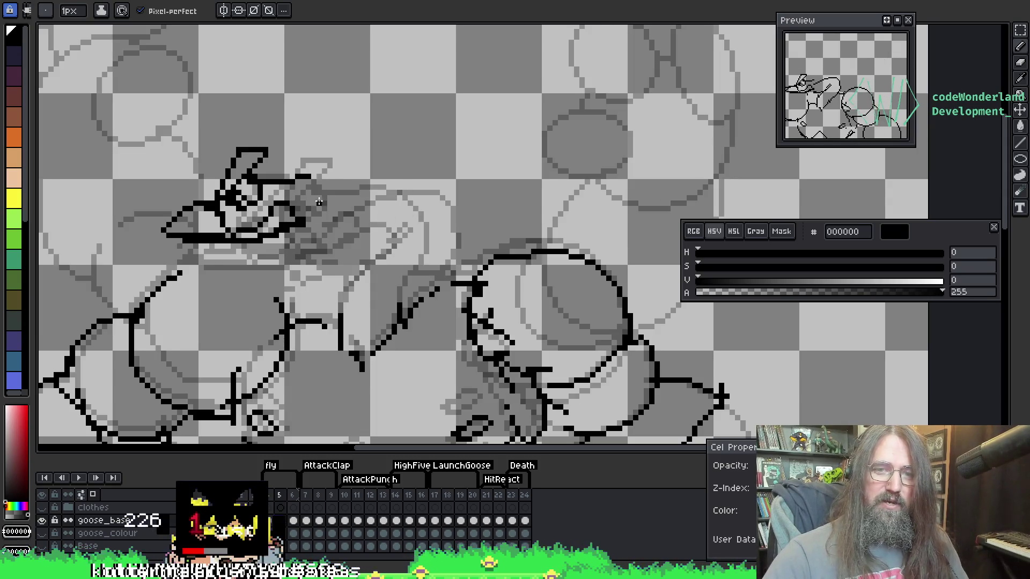
drag(397, 239, 322, 176)
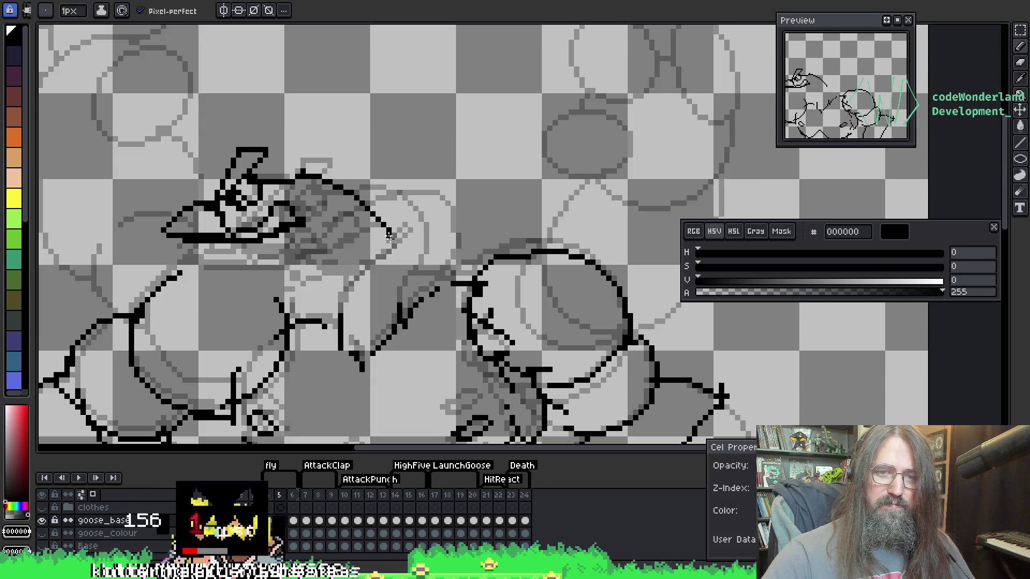
key(b)
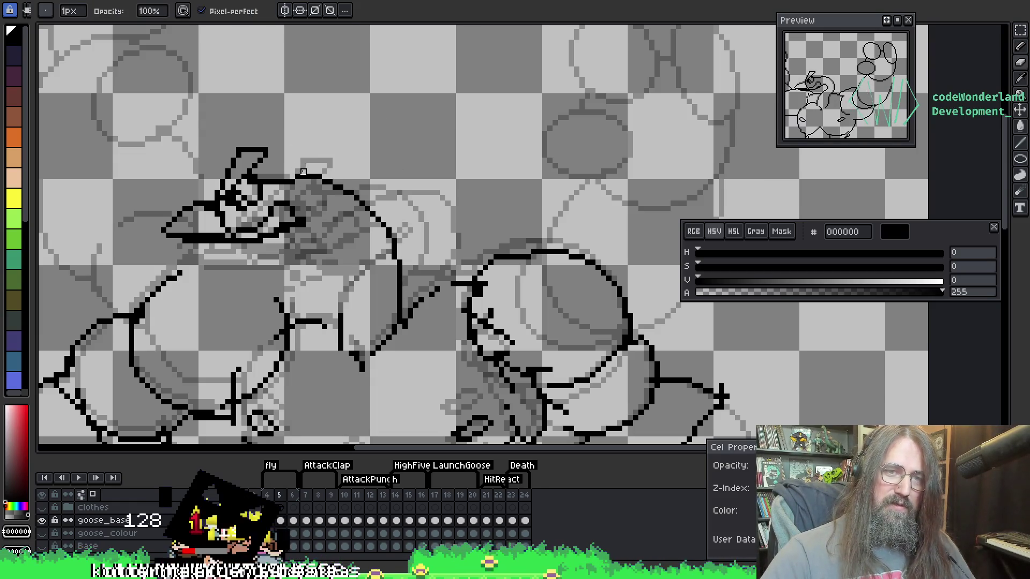
key(e)
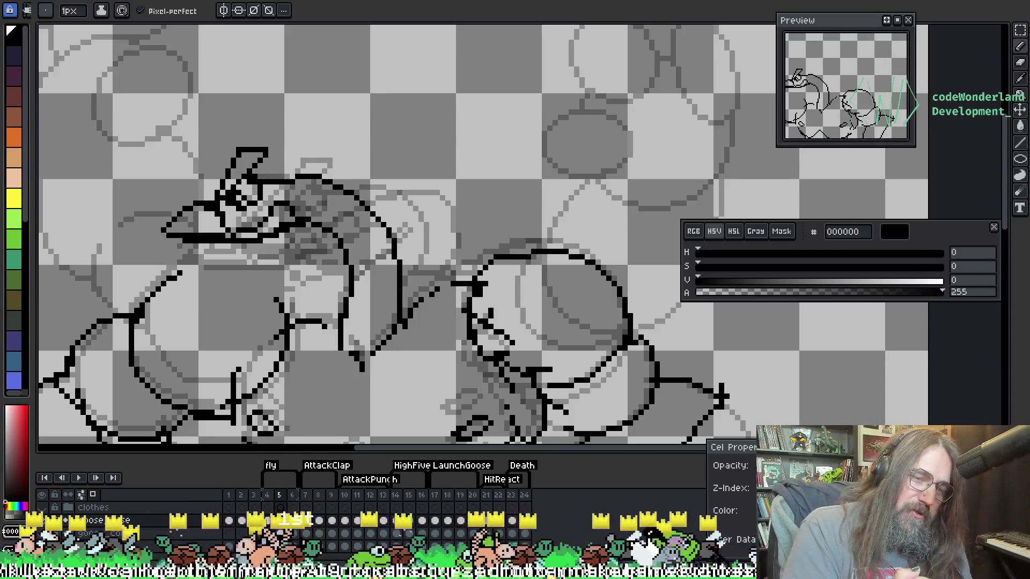
Place a single black pixel, then select GameMaker's twitch_chat_async argument-count error
click(148, 347)
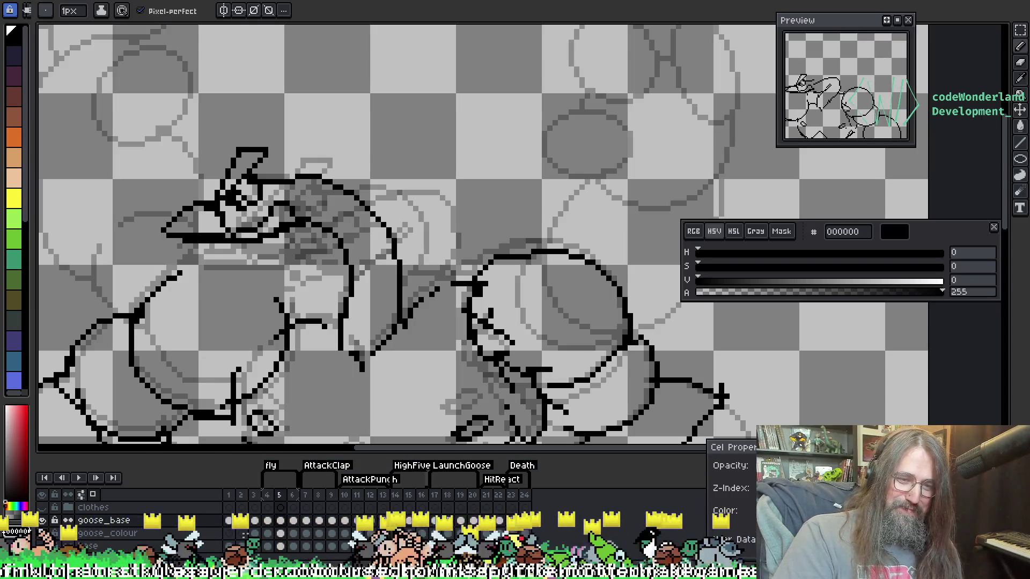
mouse_move(349, 497)
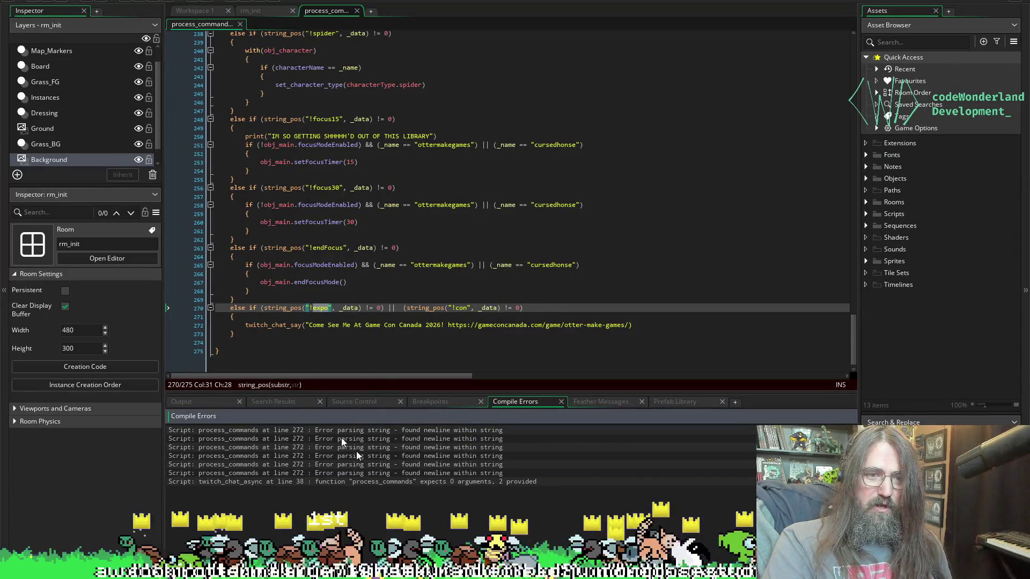
click(301, 482)
double_click(302, 482)
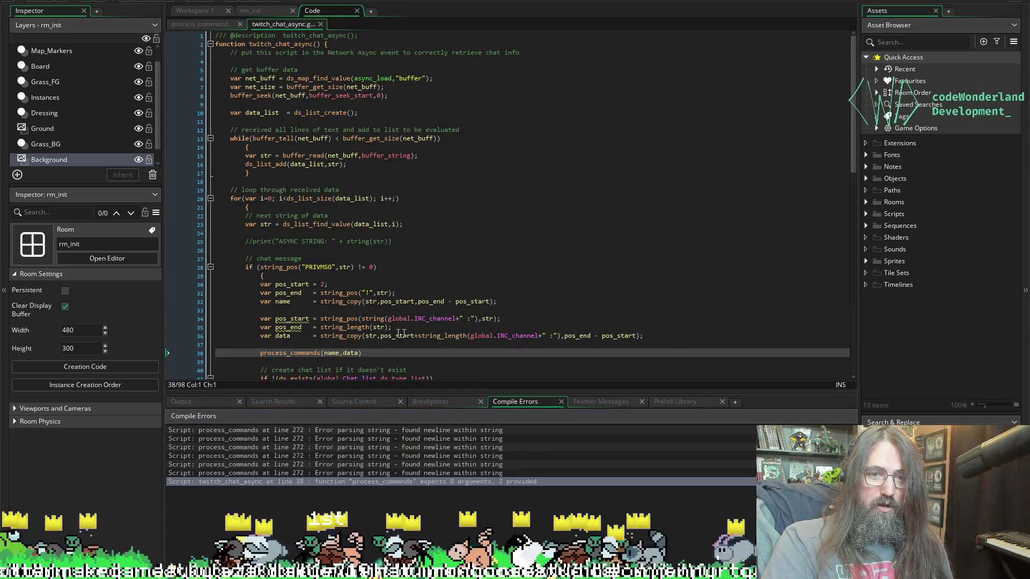
scroll(351, 344, down, 5)
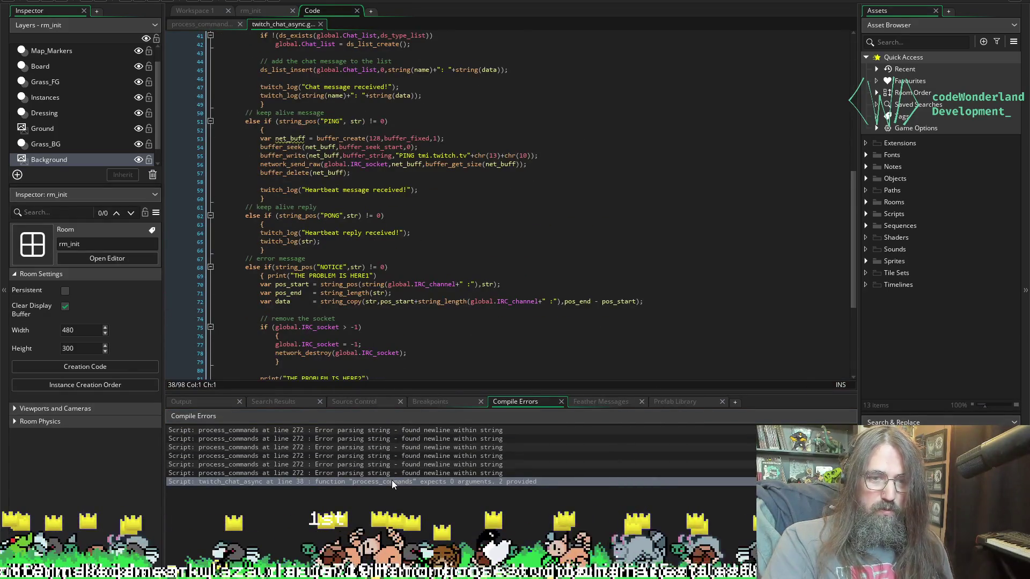
scroll(520, 262, down, 6)
scroll(387, 356, up, 15)
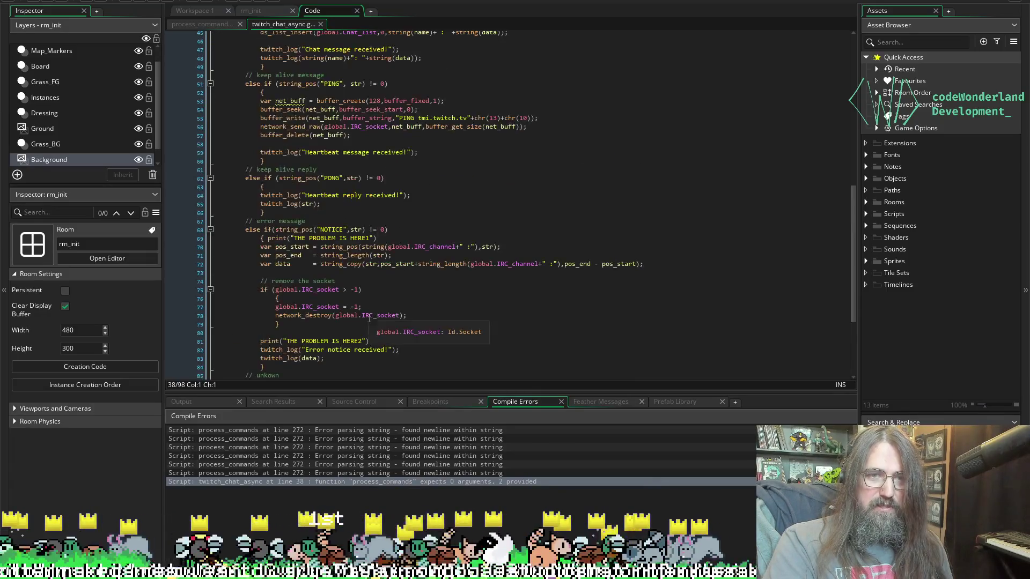
scroll(386, 343, up, 3)
click(406, 285)
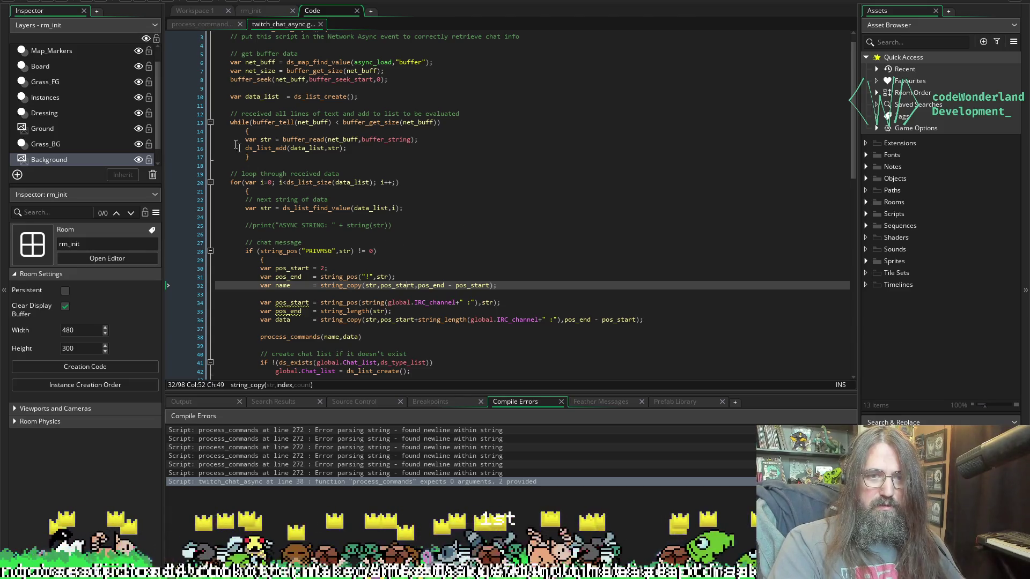
key(ctrl+Tab)
scroll(257, 214, down, 1)
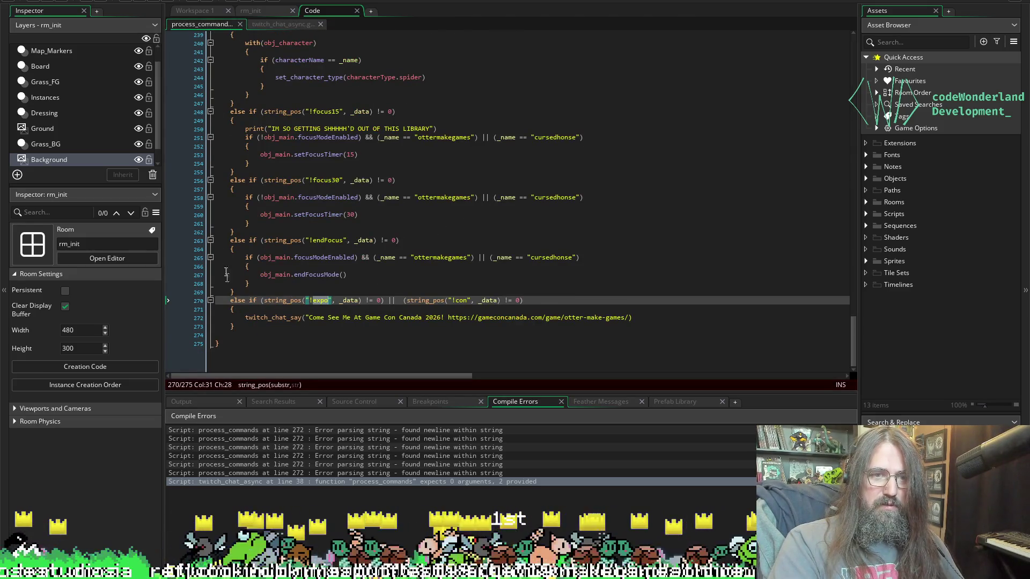
scroll(268, 301, up, 1)
click(351, 325)
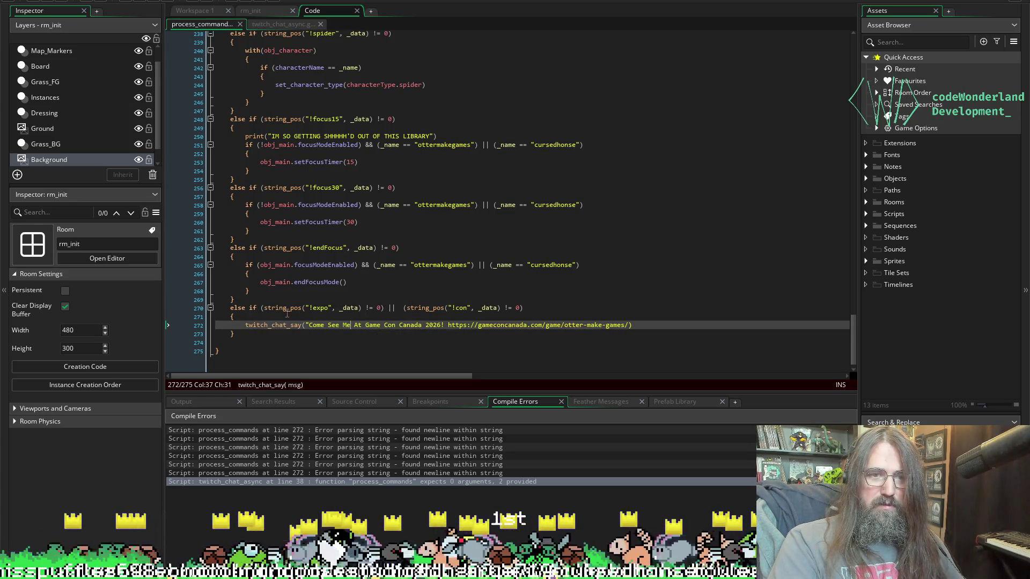
click(518, 308)
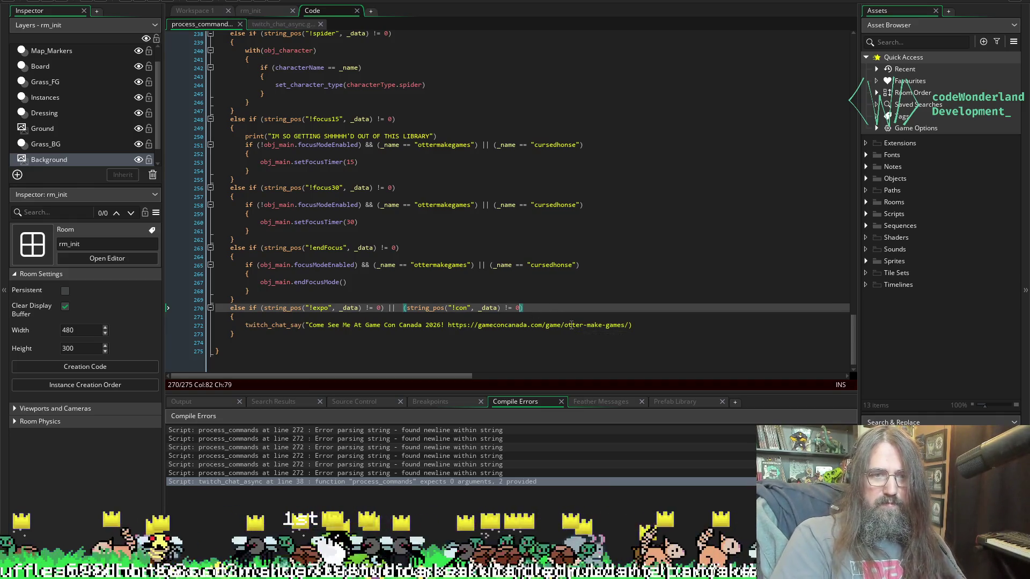
click(382, 308)
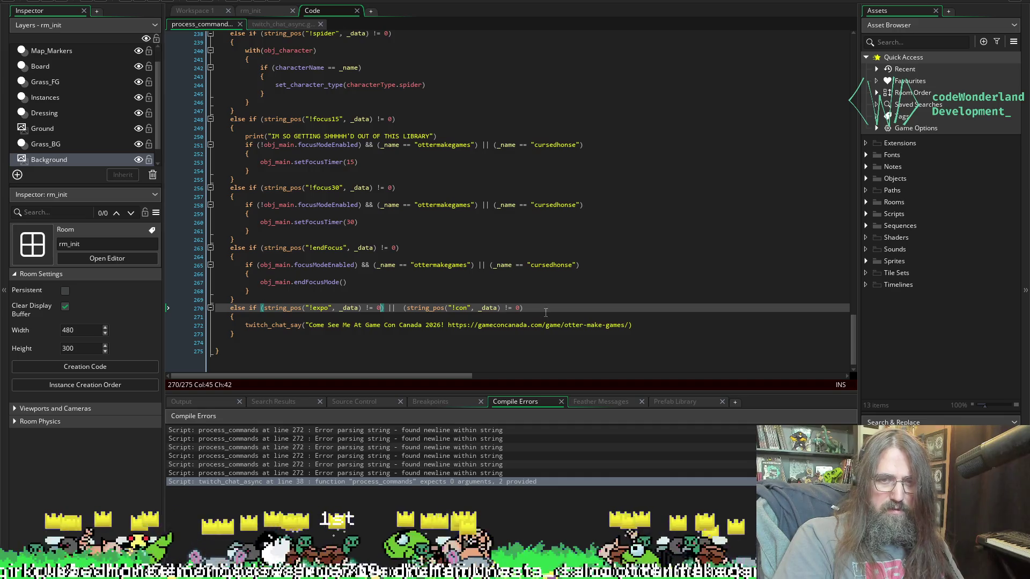
click(260, 318)
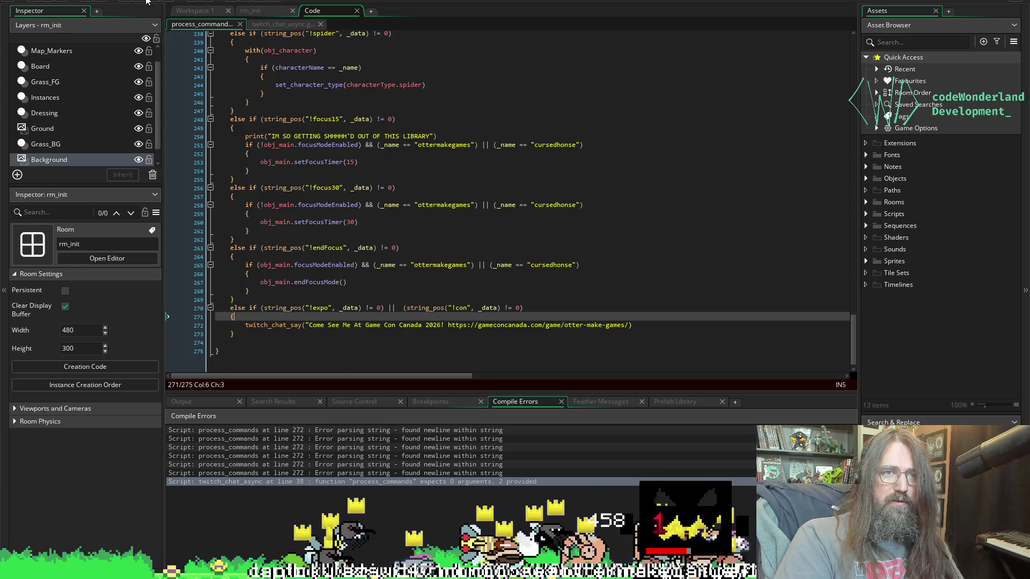
key(F5)
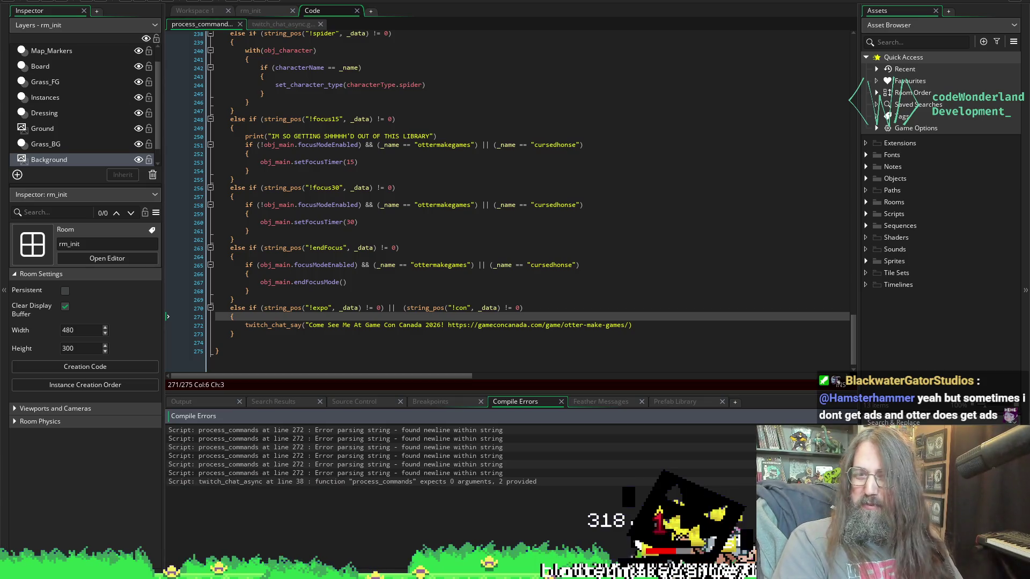
double_click(371, 433)
click(357, 325)
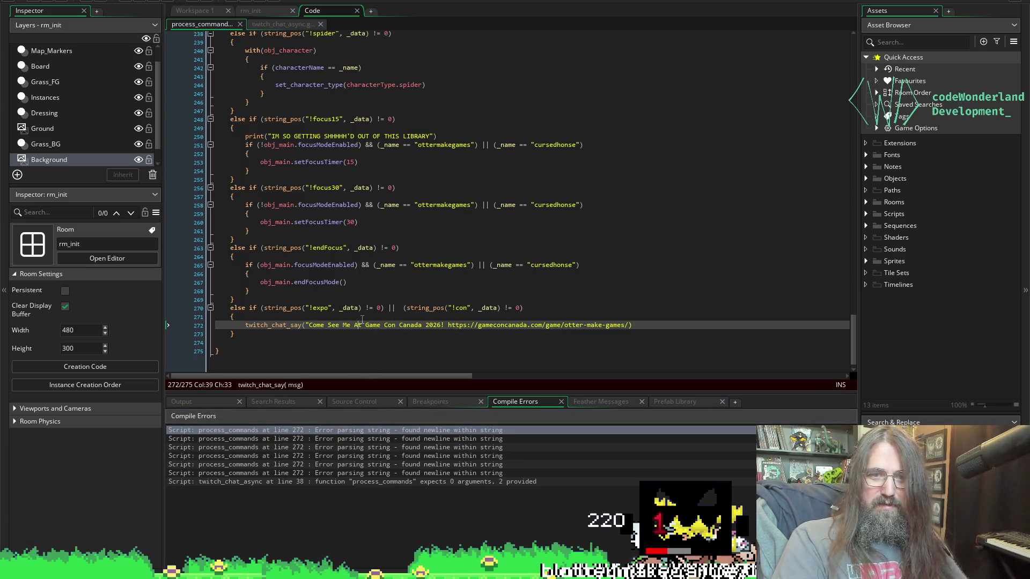
click(248, 303)
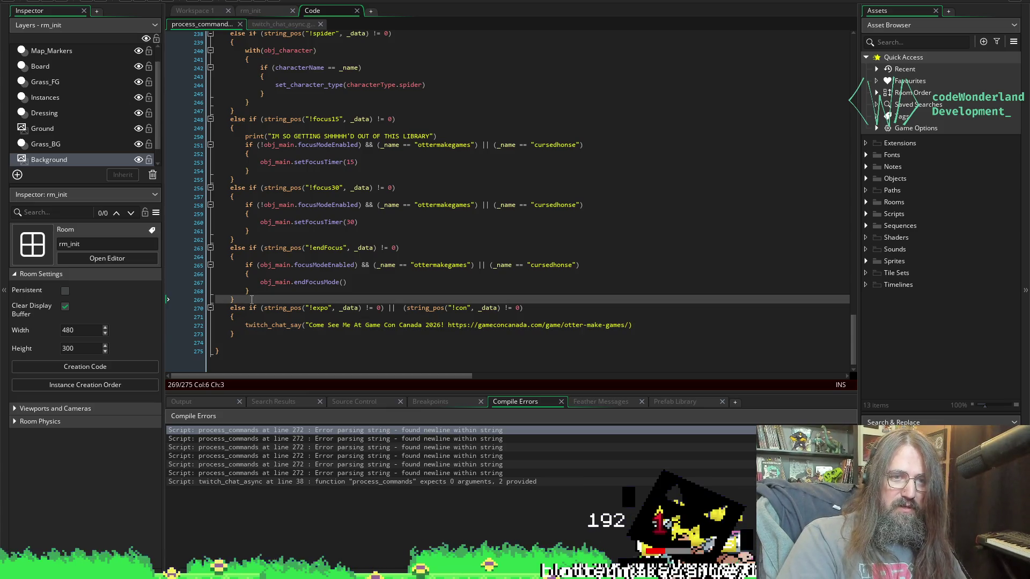
key(Down)
key(Down)
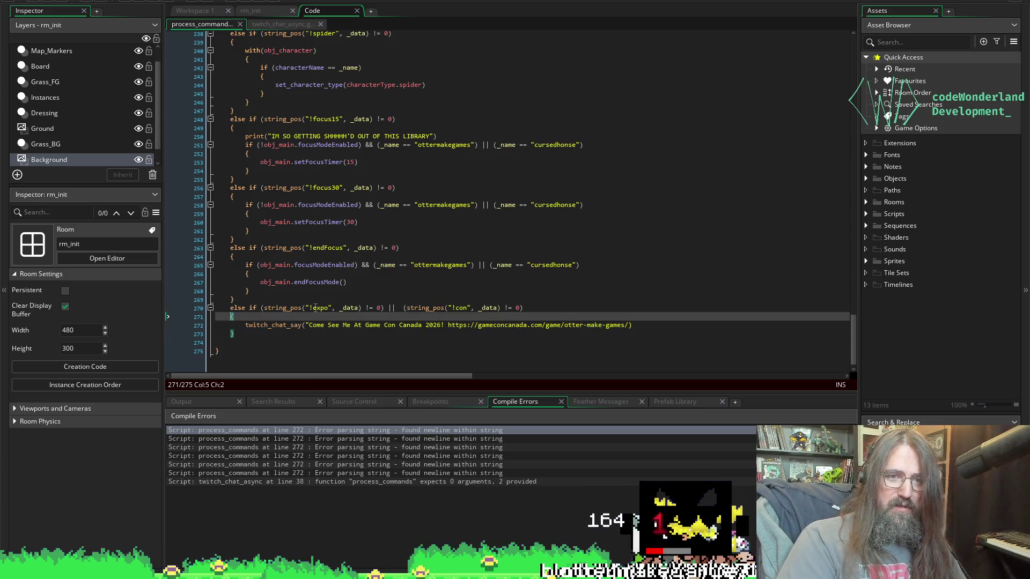
key(Down)
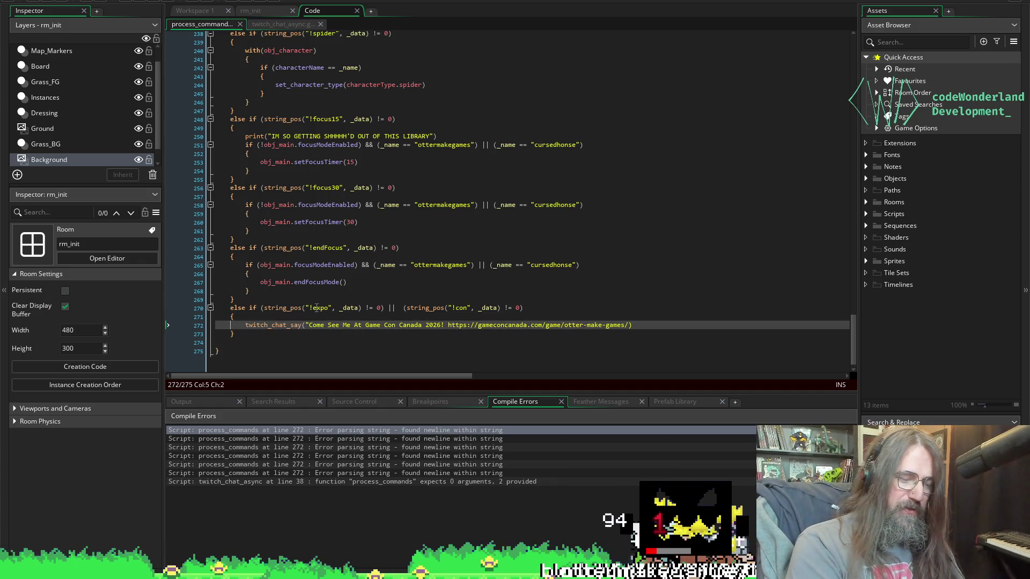
key(End)
key(Left)
key(Left)
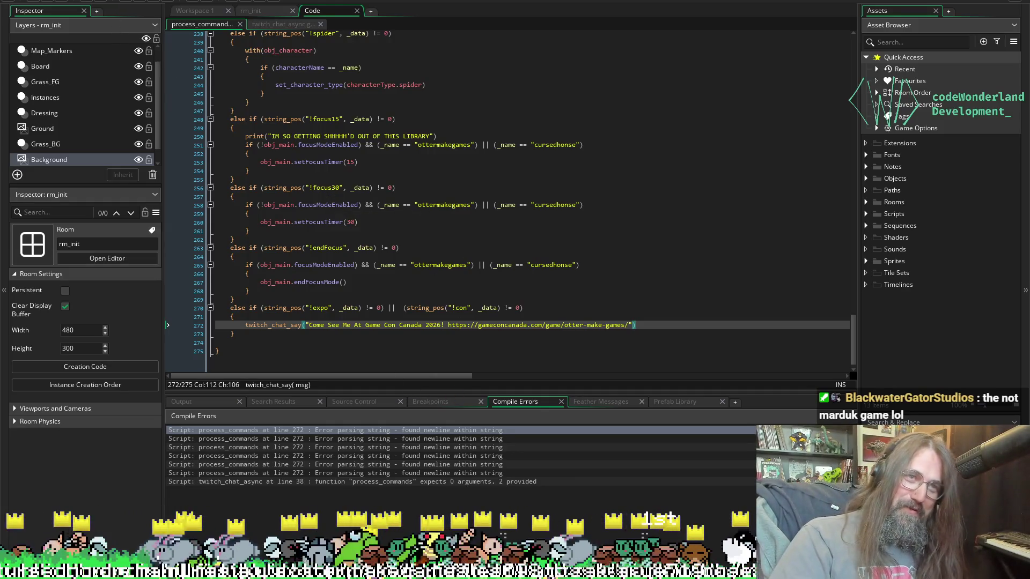
click(89, 2)
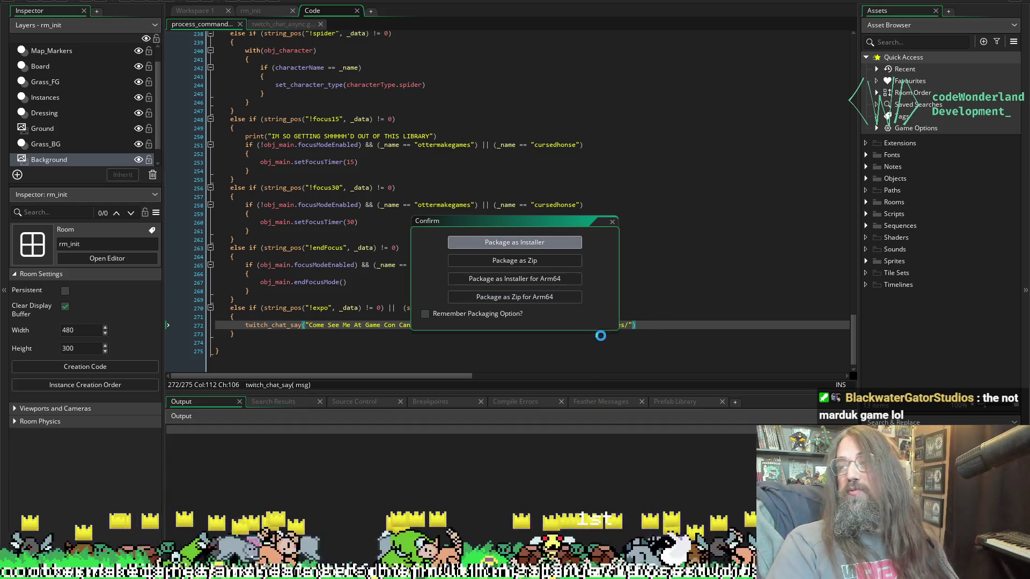
Package the overlay as a Windows installer, replacing OtterMakeGamesOverlay.exe
key(Return)
click(384, 316)
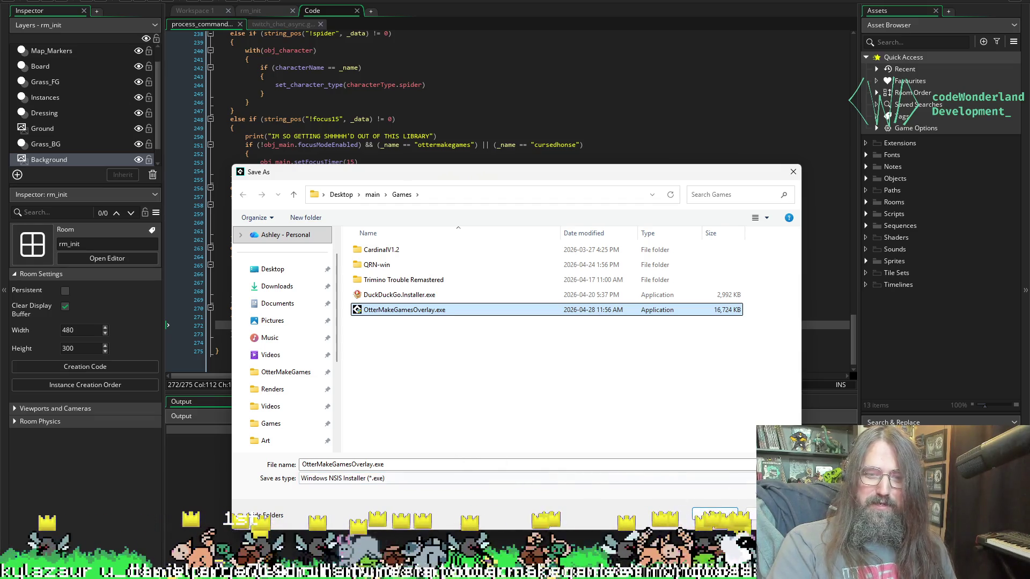
click(713, 513)
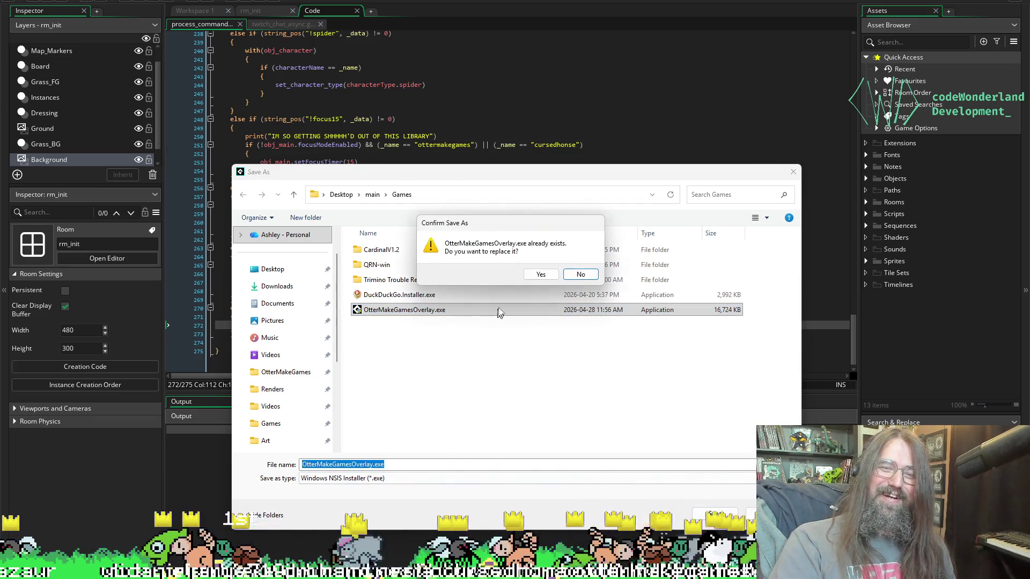
click(541, 275)
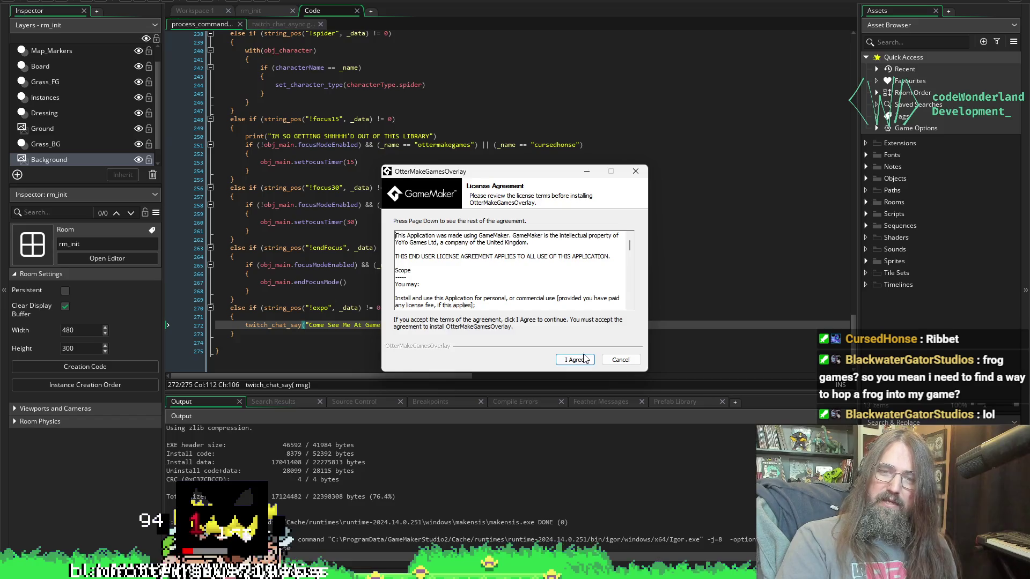
Run the installer through its licence and components steps into Program Files
click(575, 359)
click(575, 360)
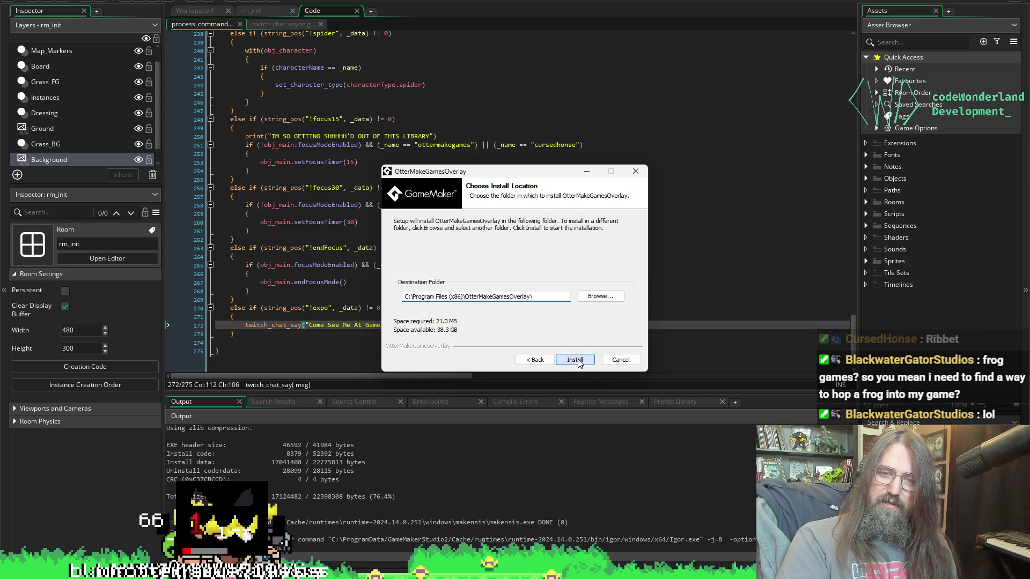
click(578, 363)
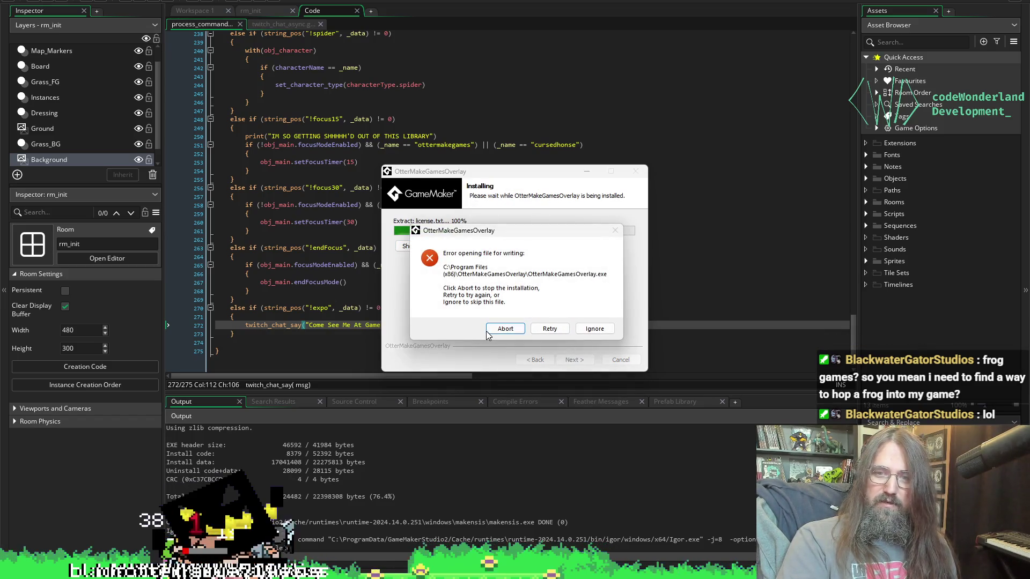
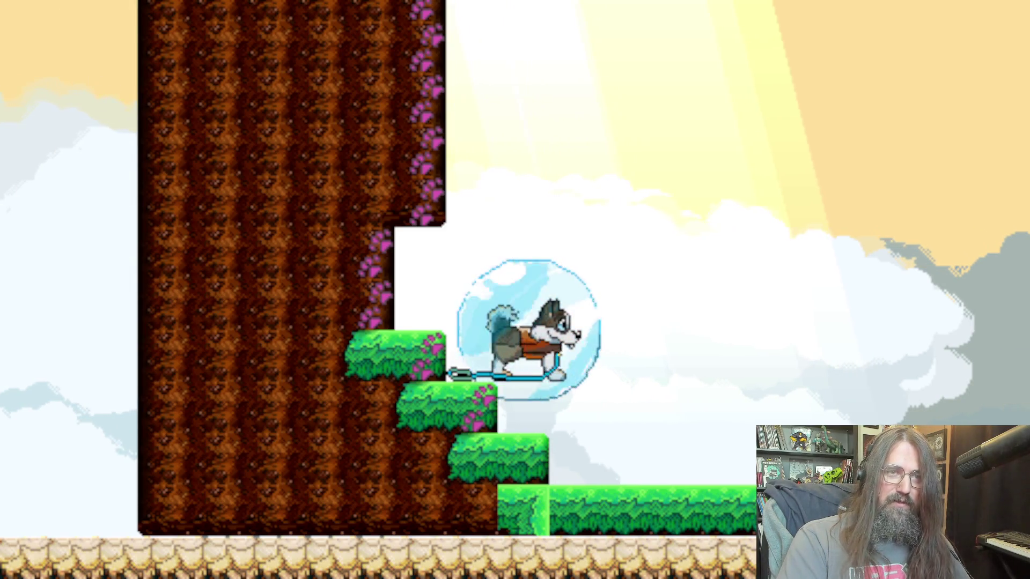
Close the running game window with Alt+F4 to end the test run
key(alt+F4)
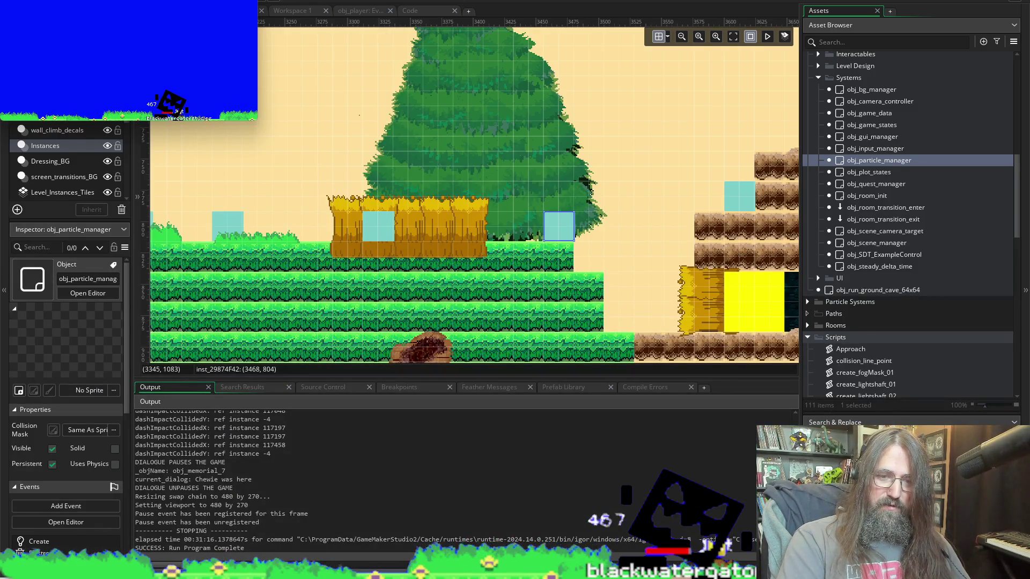
Switch to the Aseprite window holding the goose attack sprite
click(426, 502)
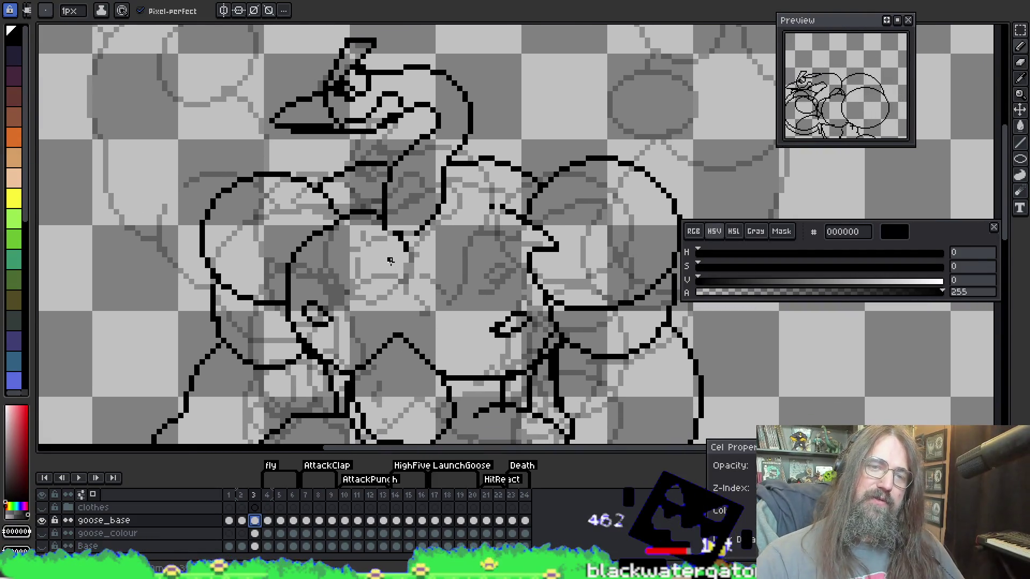
Frame the goose drawing on the canvas and settle on the Pencil tool
drag(440, 228, 462, 273)
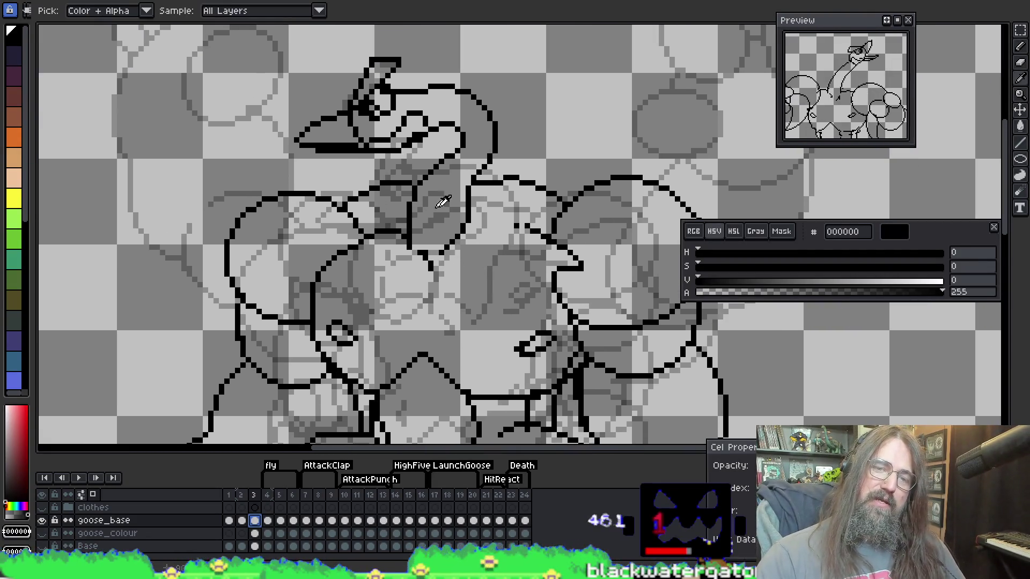
key(e)
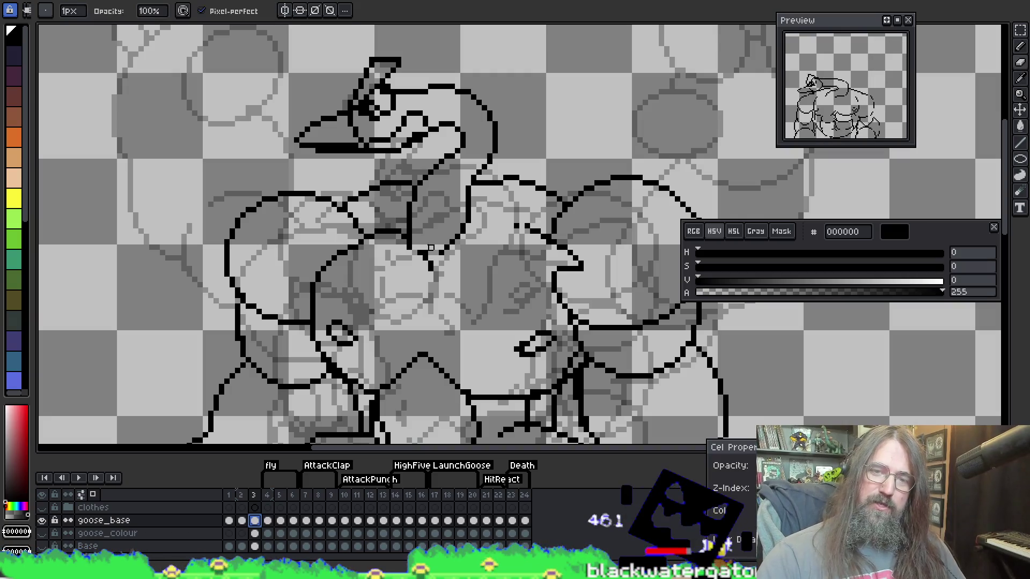
key(b)
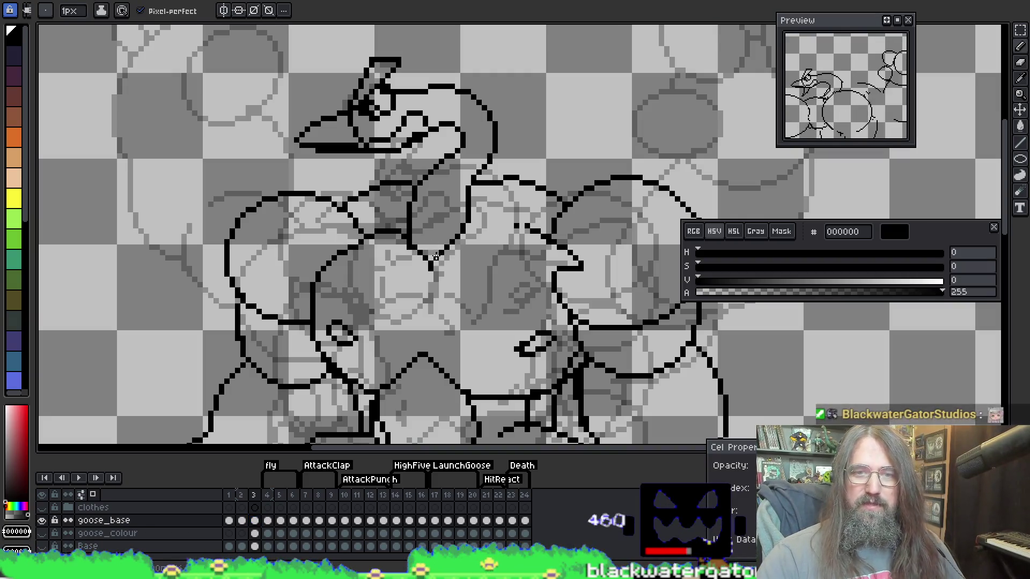
key(i)
key(b)
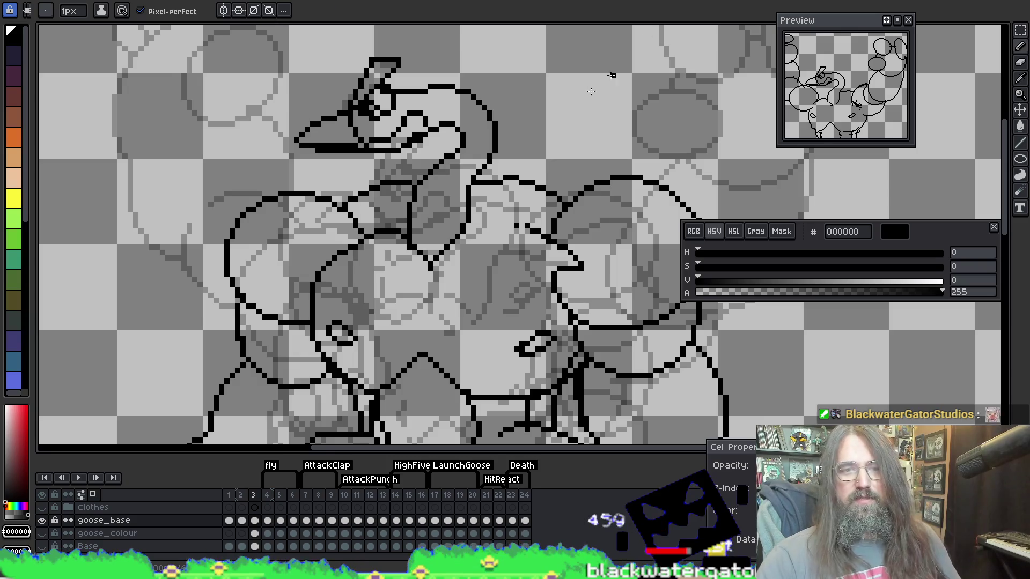
Flip through frames 2–5 with the onion skin to compare poses, ending on frame 5
key(comma)
key(period)
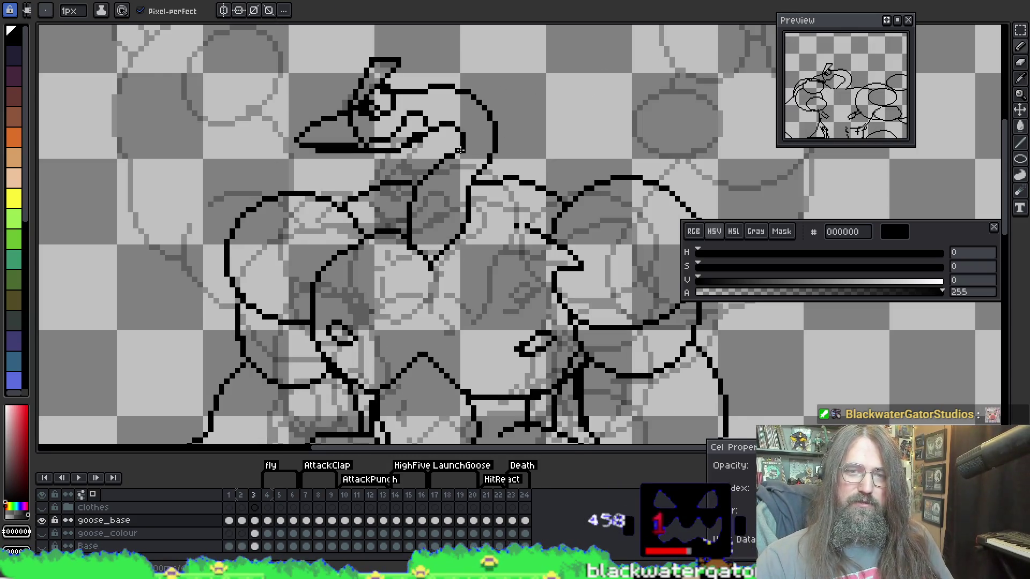
key(period)
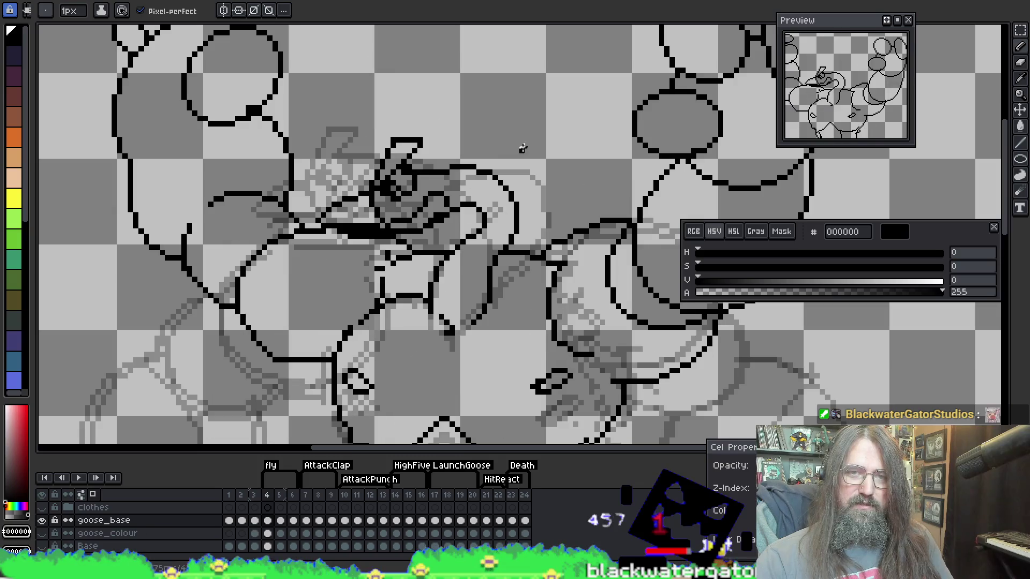
key(comma)
key(period)
key(comma)
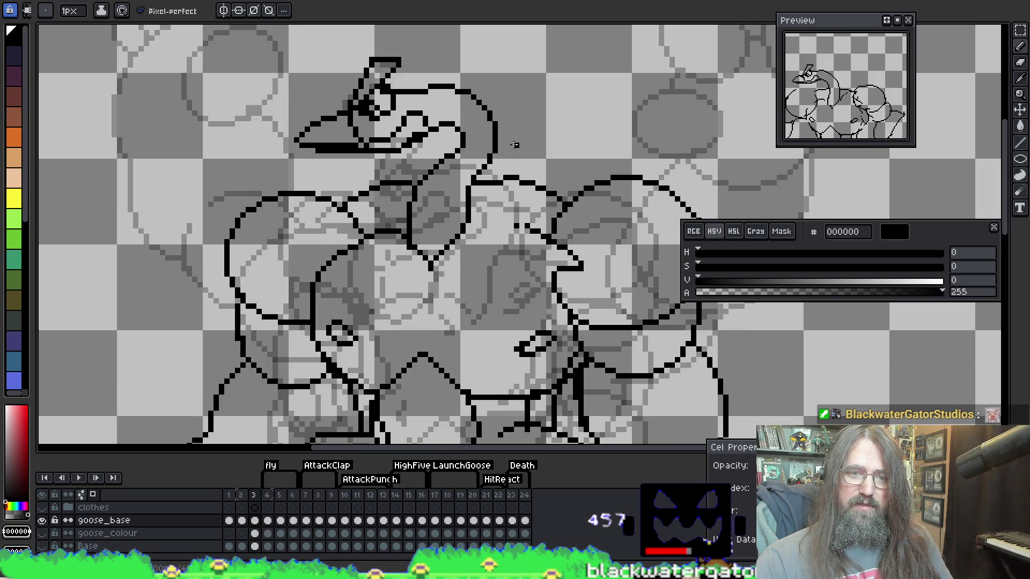
key(period)
key(period)
key(comma)
key(period)
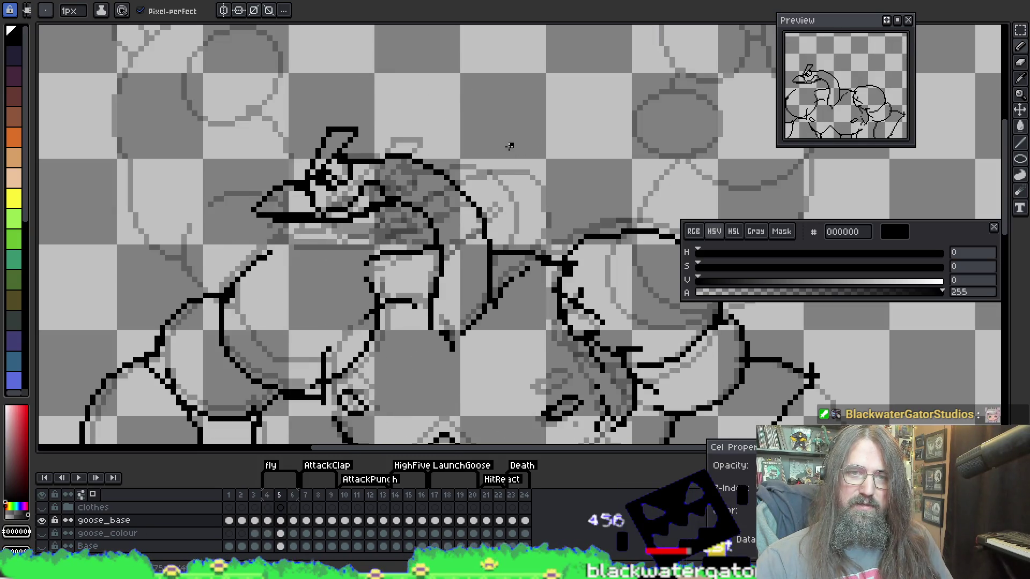
key(comma)
key(period)
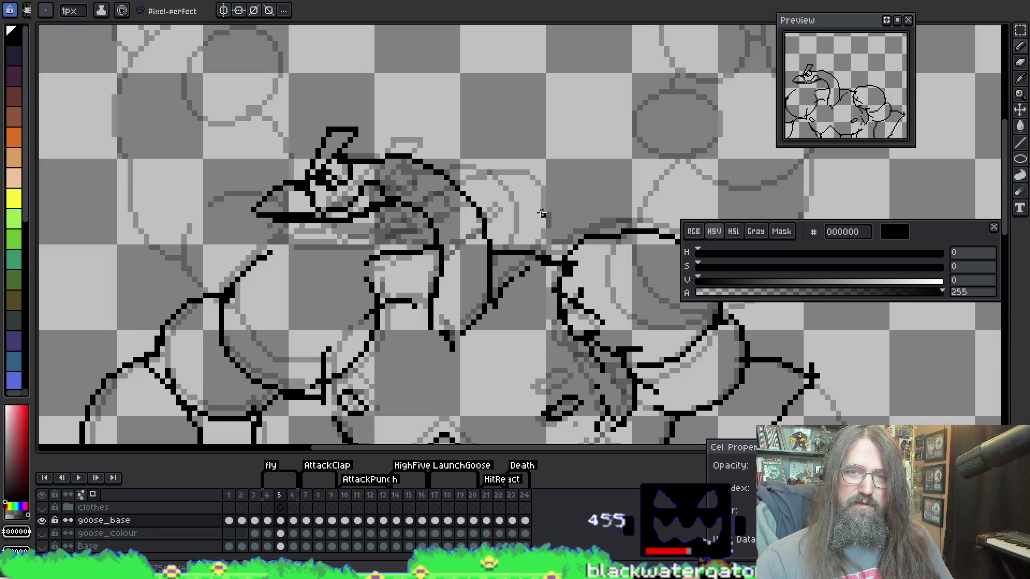
key(comma)
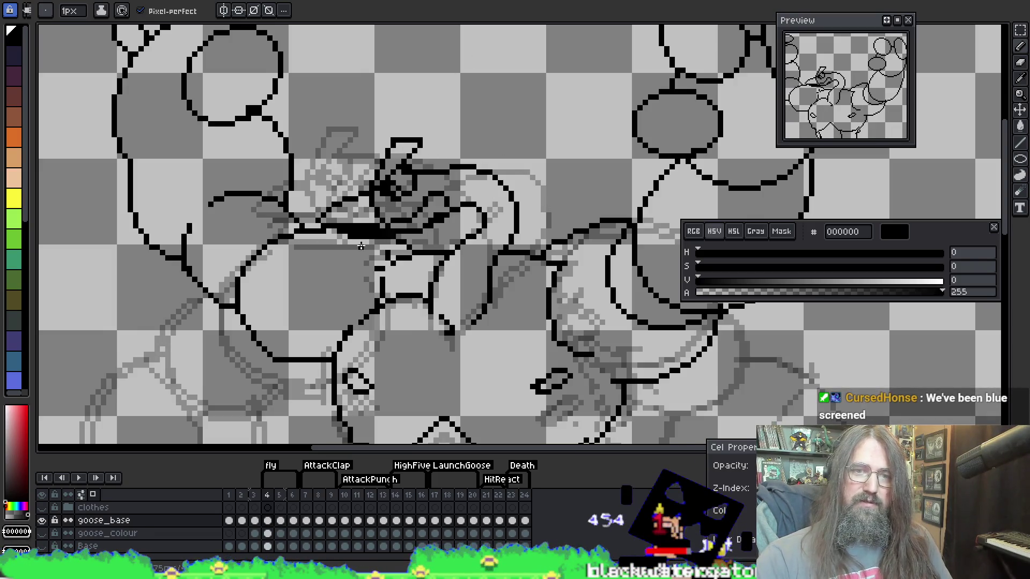
key(period)
key(comma)
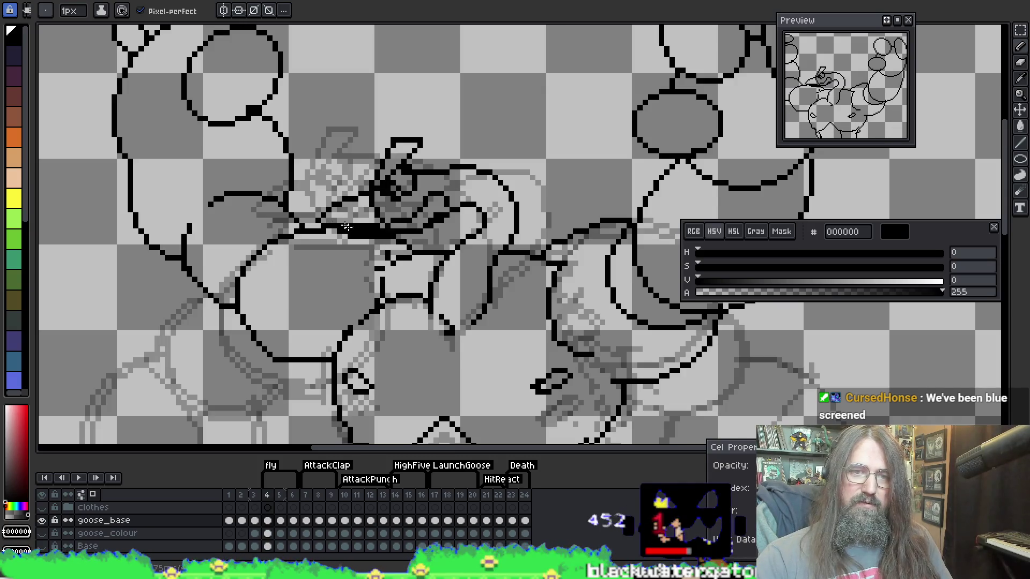
key(period)
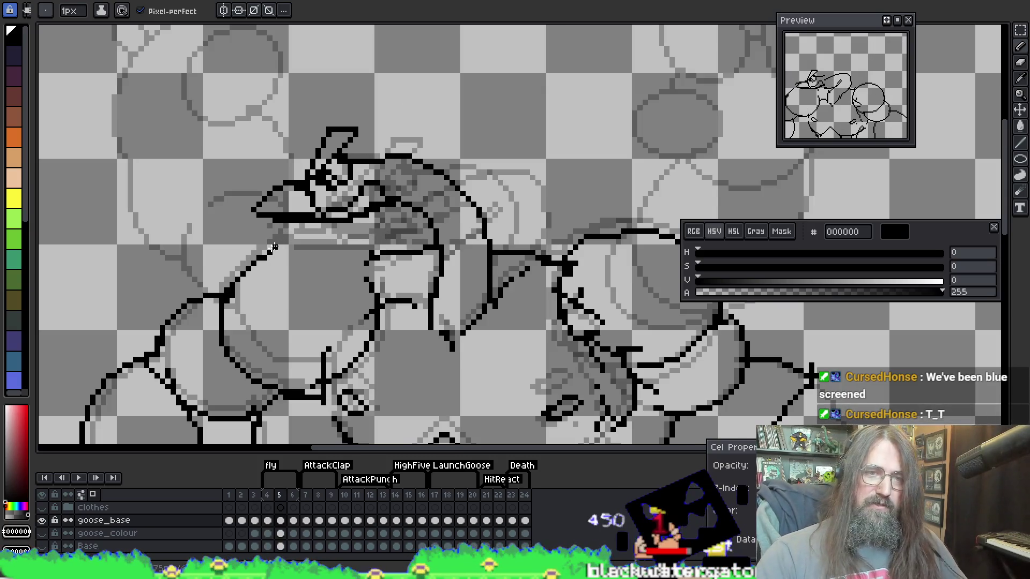
key(comma)
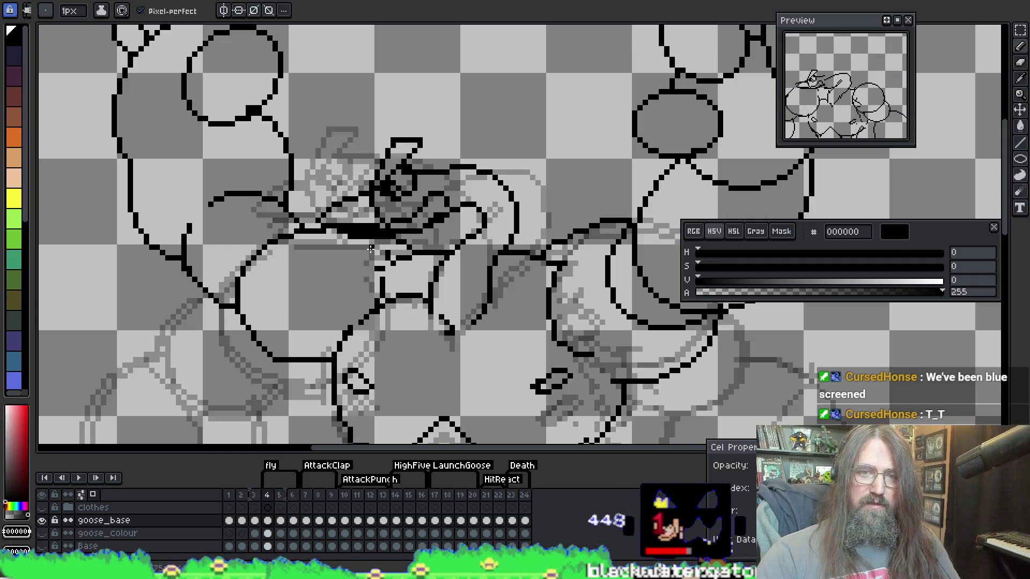
key(period)
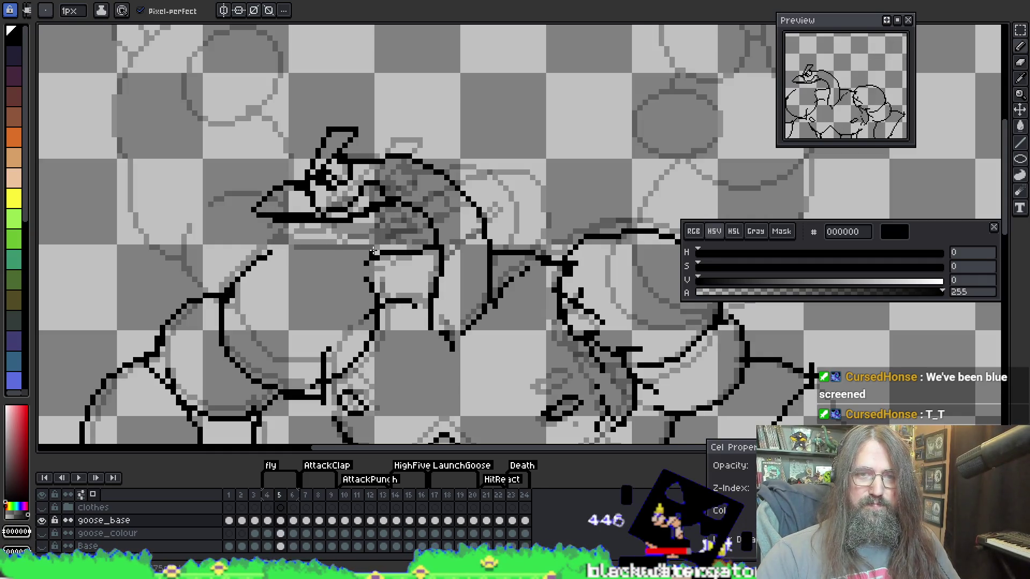
Draw a black line joining frame 5's outline and erase stray outline pixels
mouse_move(366, 246)
mouse_down()
mouse_move(279, 235)
mouse_move(240, 294)
mouse_up()
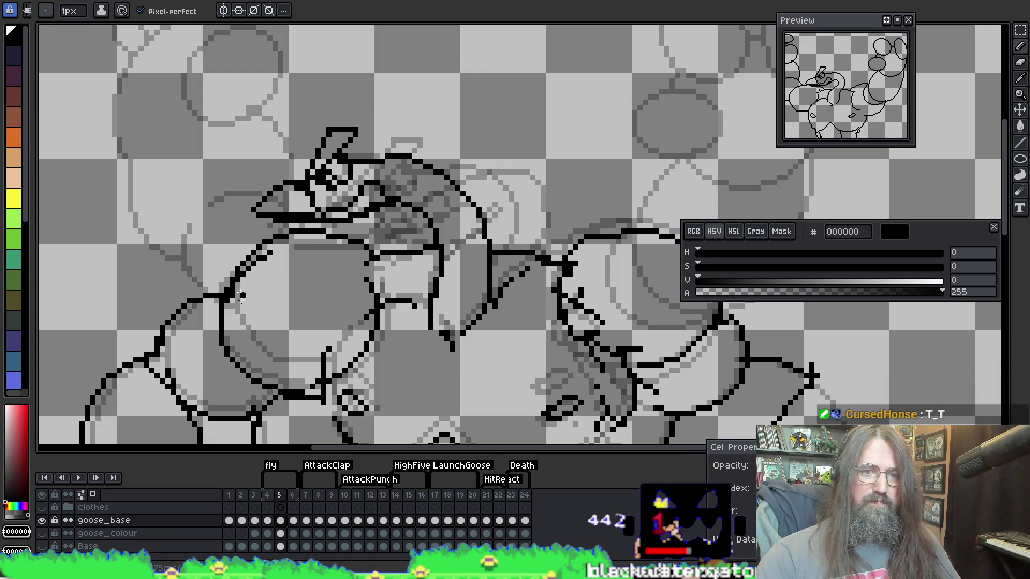
key(e)
drag(276, 258, 254, 258)
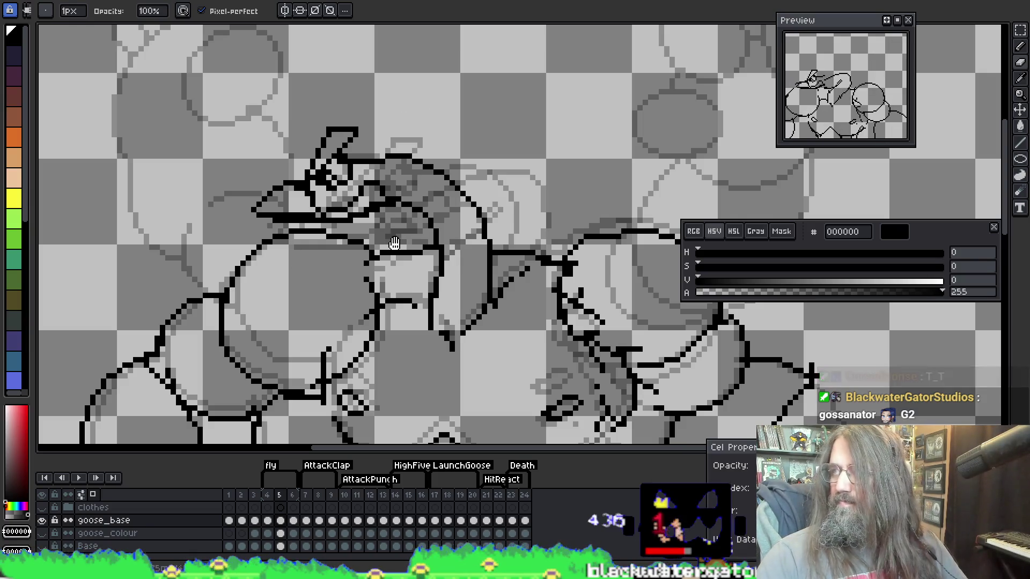
drag(384, 217, 379, 223)
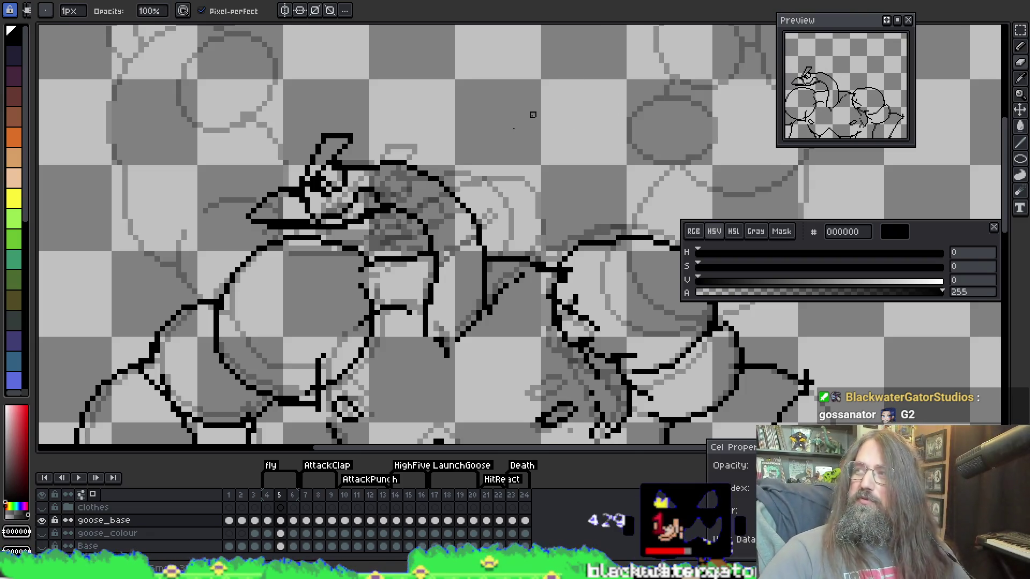
key(alt)
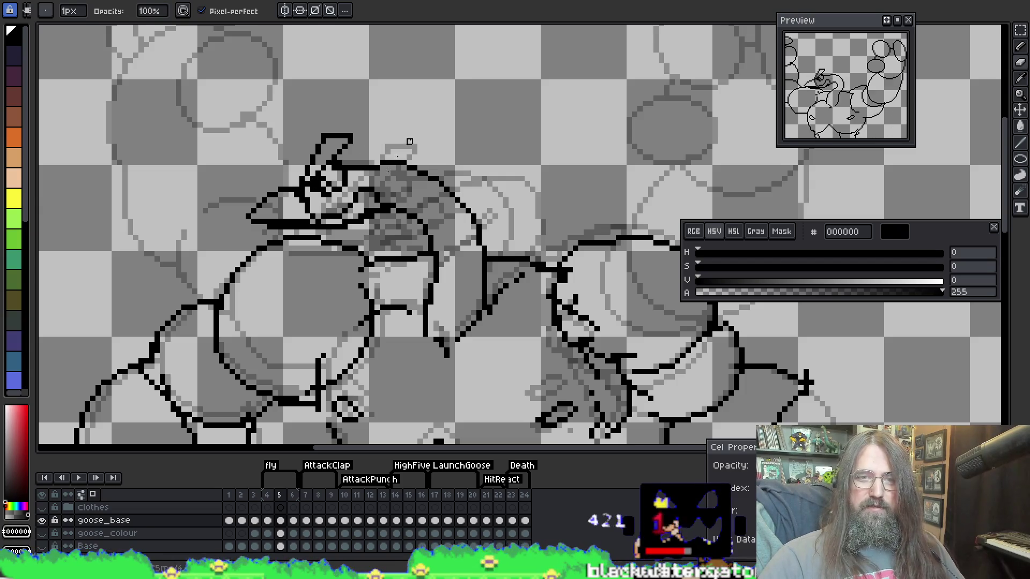
mouse_move(409, 142)
mouse_down()
mouse_move(371, 142)
mouse_move(327, 118)
mouse_up()
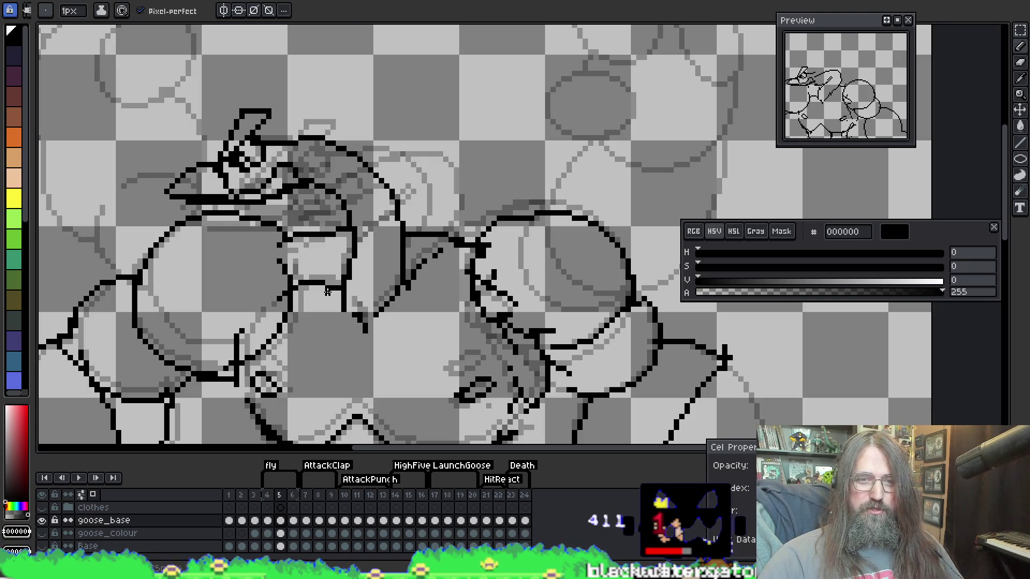
Redraw the goose's head outline in black, comparing against the adjacent frame
drag(412, 284, 449, 243)
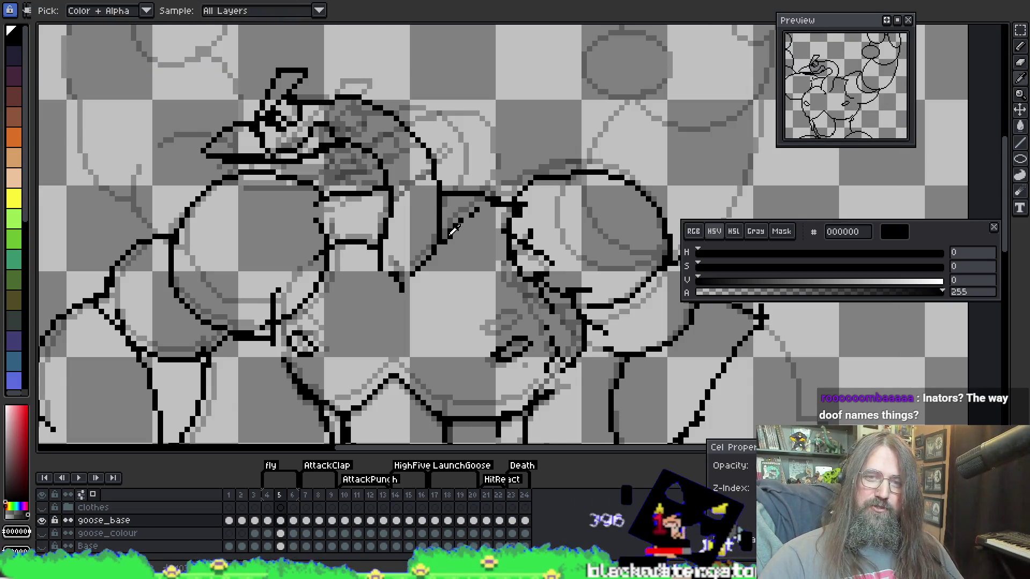
key(comma)
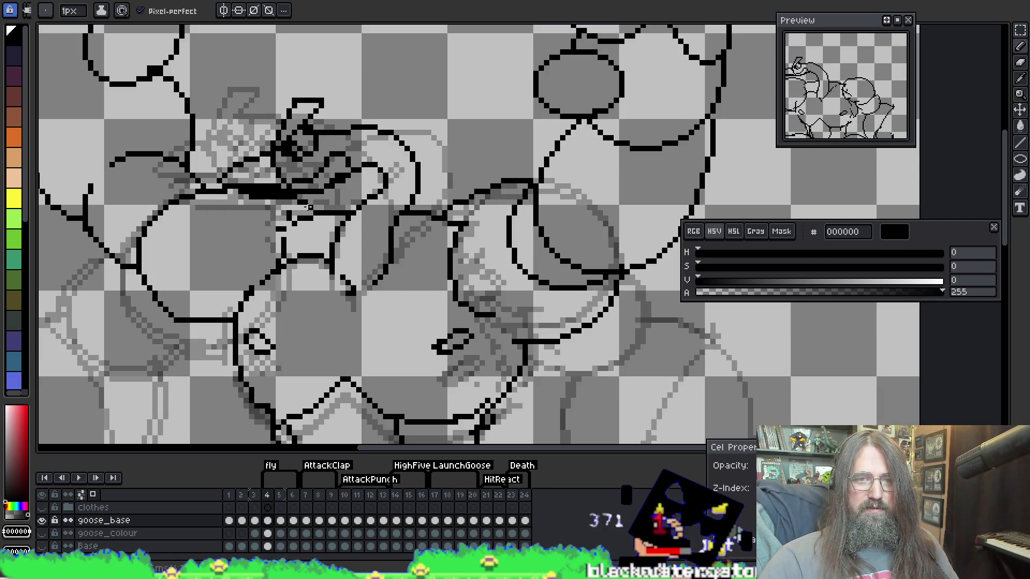
mouse_move(289, 207)
mouse_down()
mouse_move(209, 188)
mouse_move(247, 185)
mouse_up()
key(b)
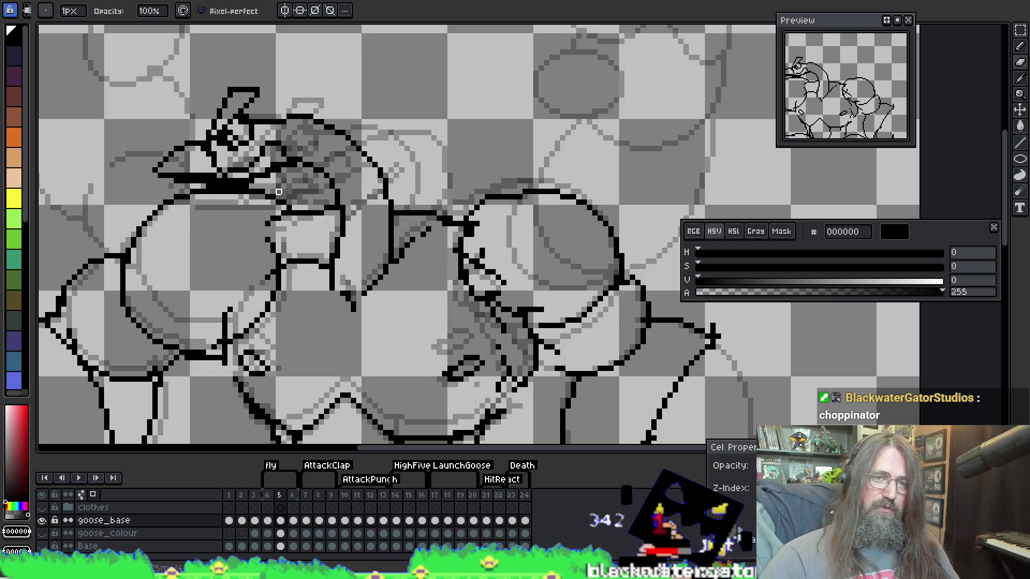
key(Left)
key(Right)
key(Left)
key(Right)
key(Left)
key(Right)
key(Left)
key(Right)
key(Left)
key(Right)
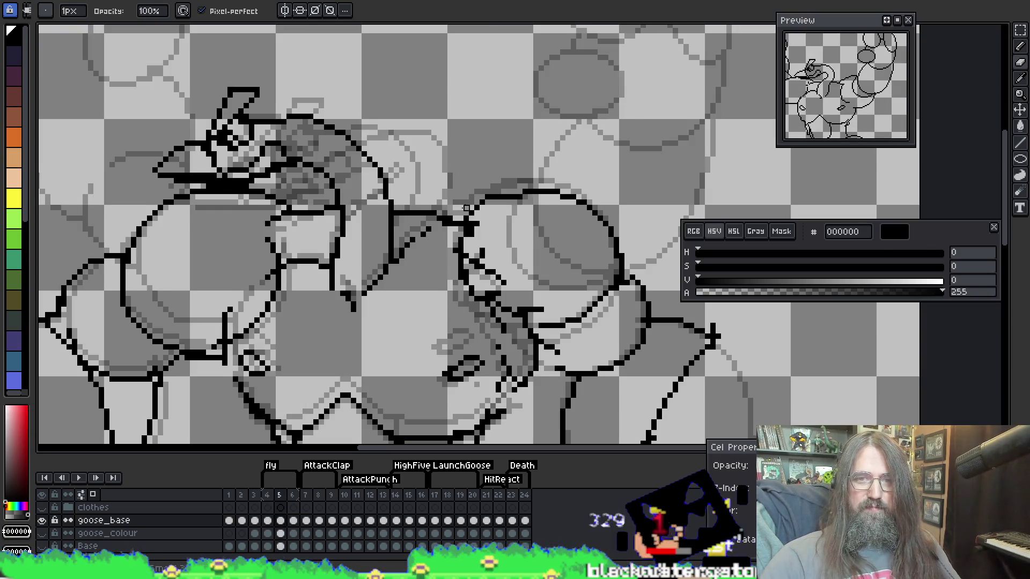
Touch up the line art with pencil, eyedropper and eraser, checking frames 4 and 5
key(i)
key(b)
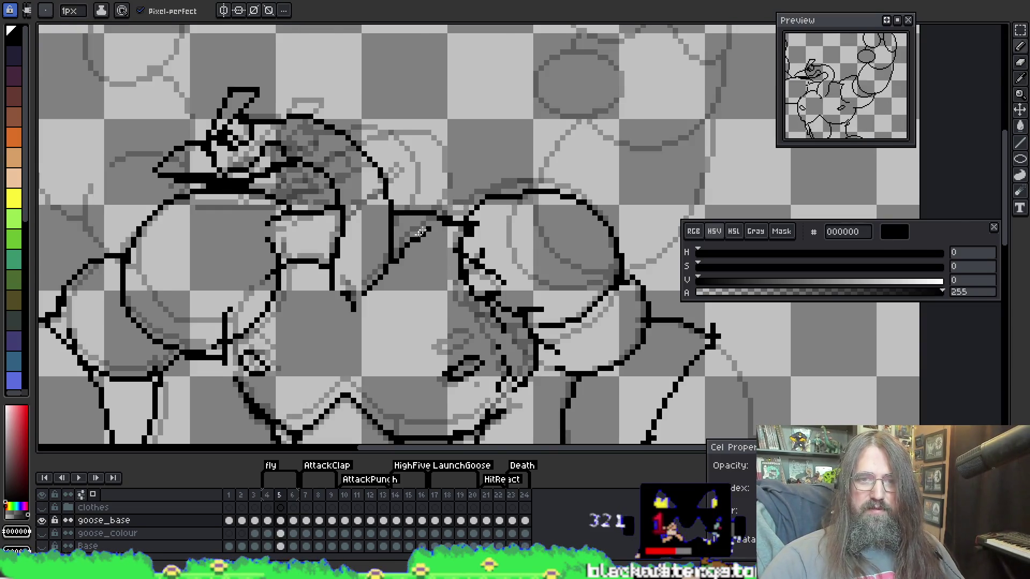
key(i)
key(b)
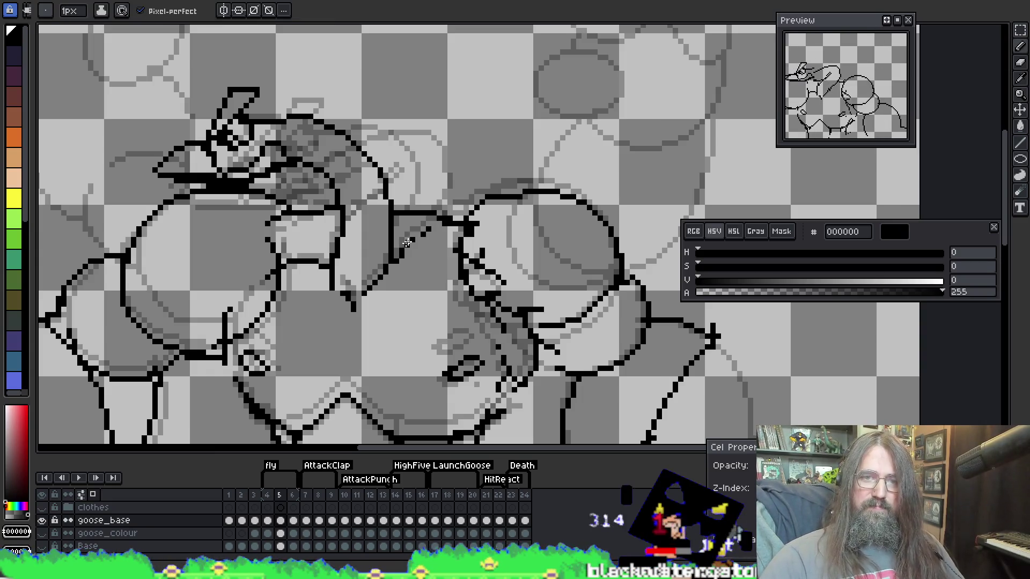
key(Left)
key(Right)
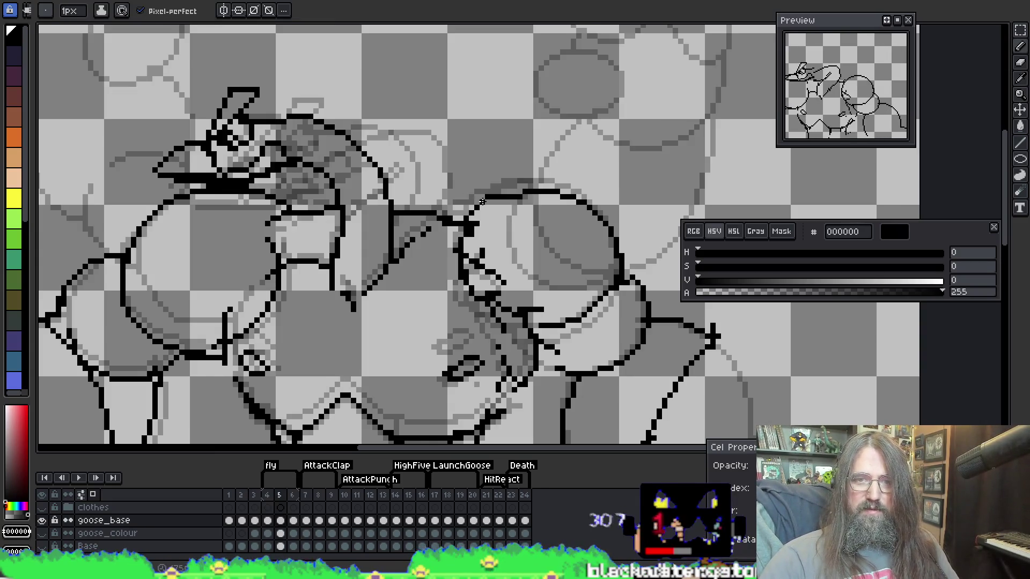
key(e)
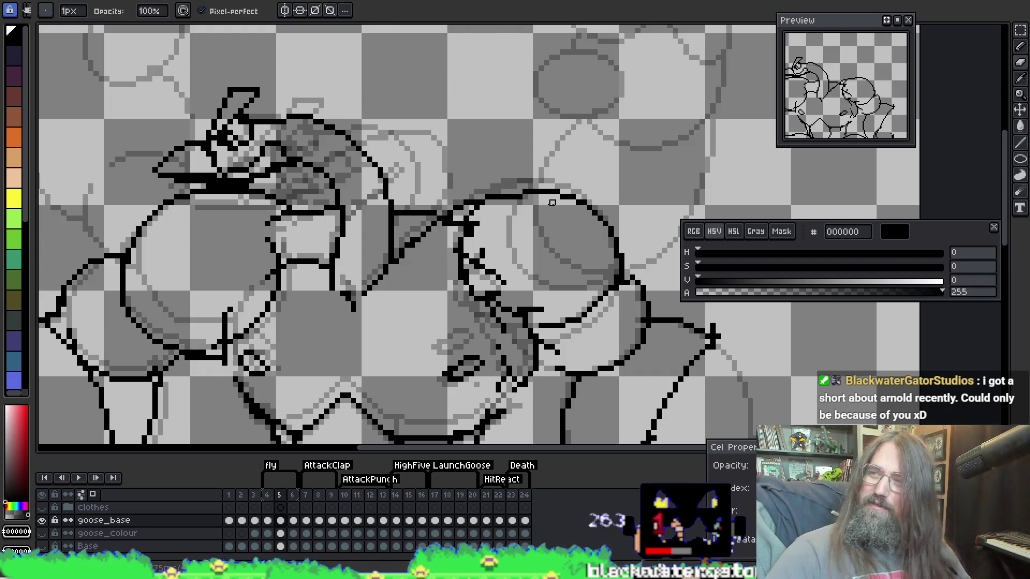
key(alt)
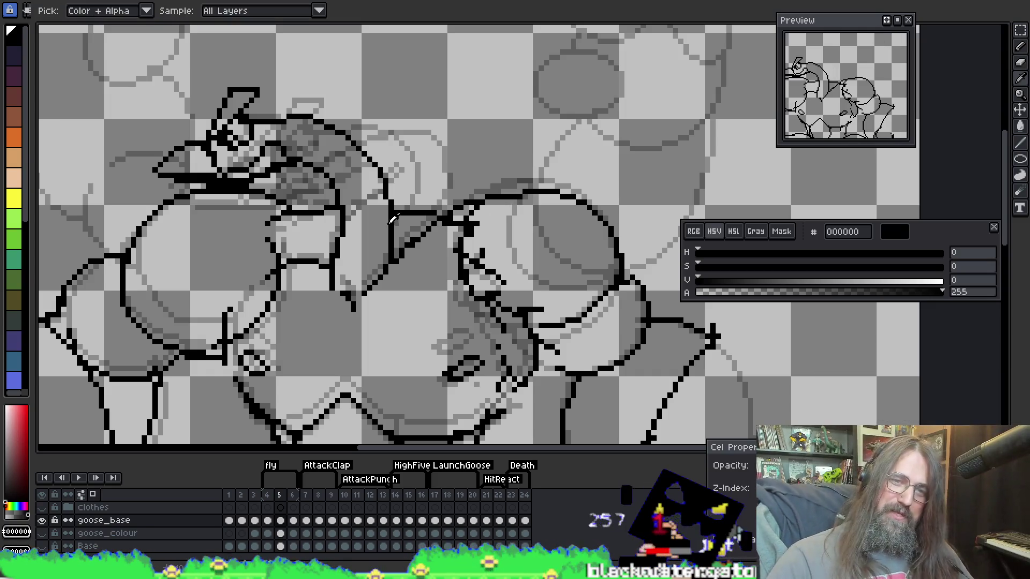
Undo the accidentally inserted empty frame to keep 24 frames, then continue refining frame 5
key(alt+b)
key(ctrl+z)
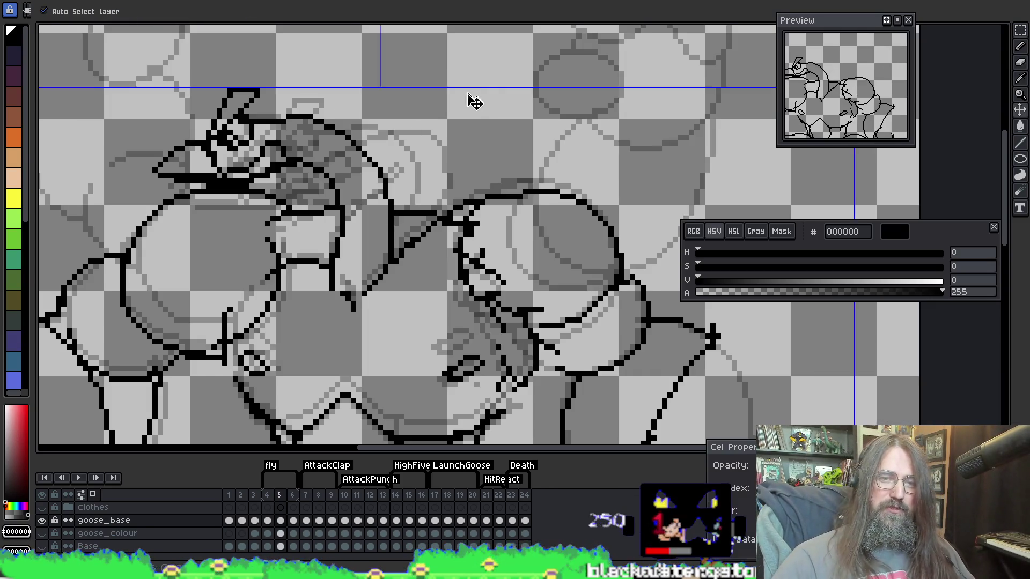
key(Left)
key(Right)
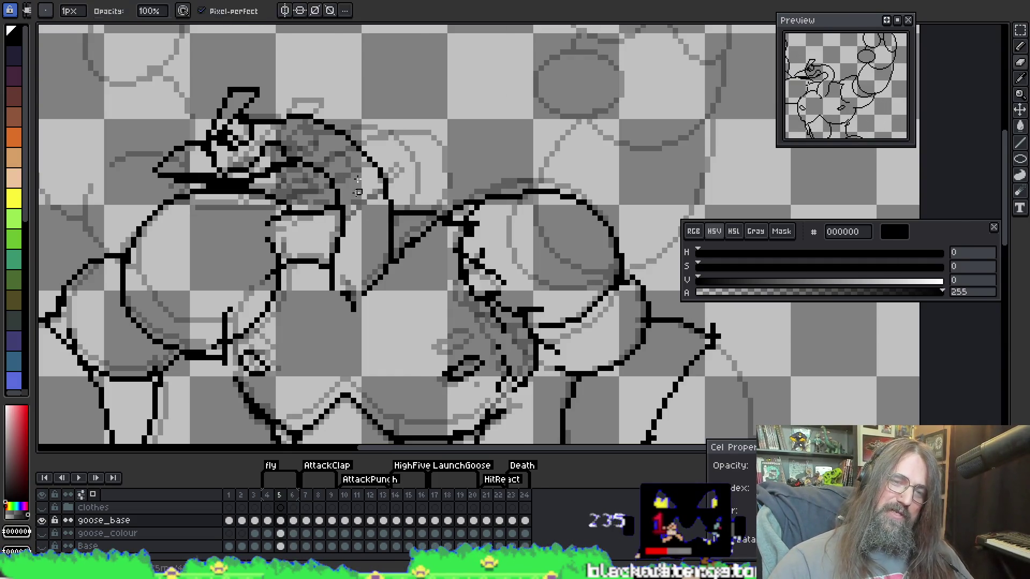
key(e)
key(b)
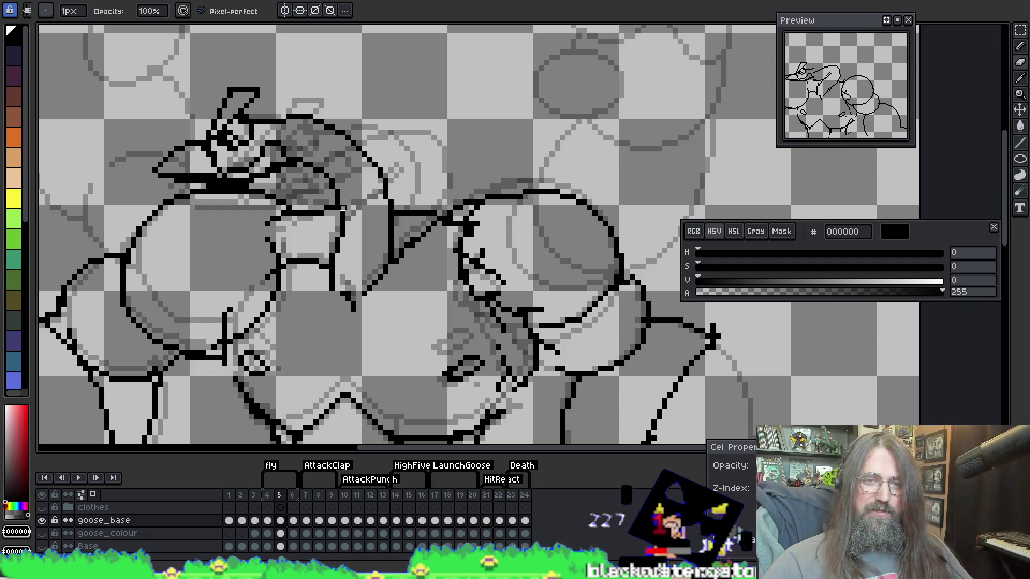
key(i)
key(e)
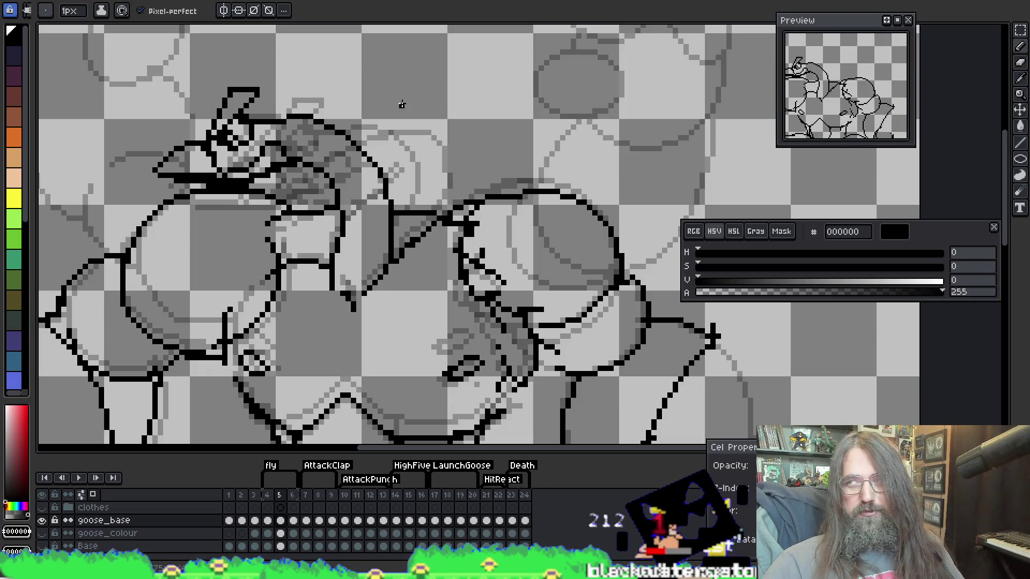
On frame 6, erase the leftover head outline strokes and the diagonal line near the neck
key(period)
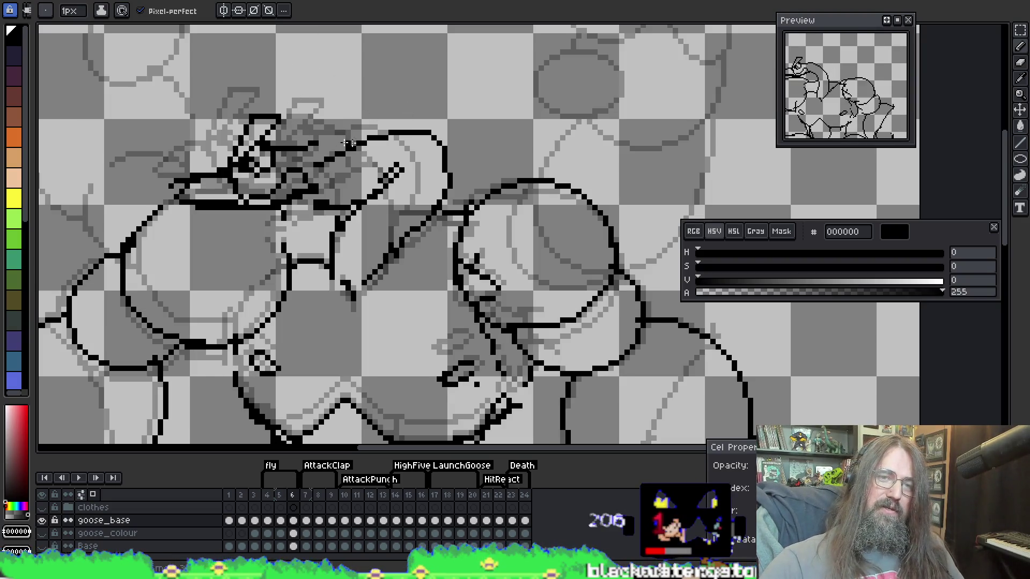
key(b)
drag(343, 149, 423, 116)
drag(428, 170, 439, 209)
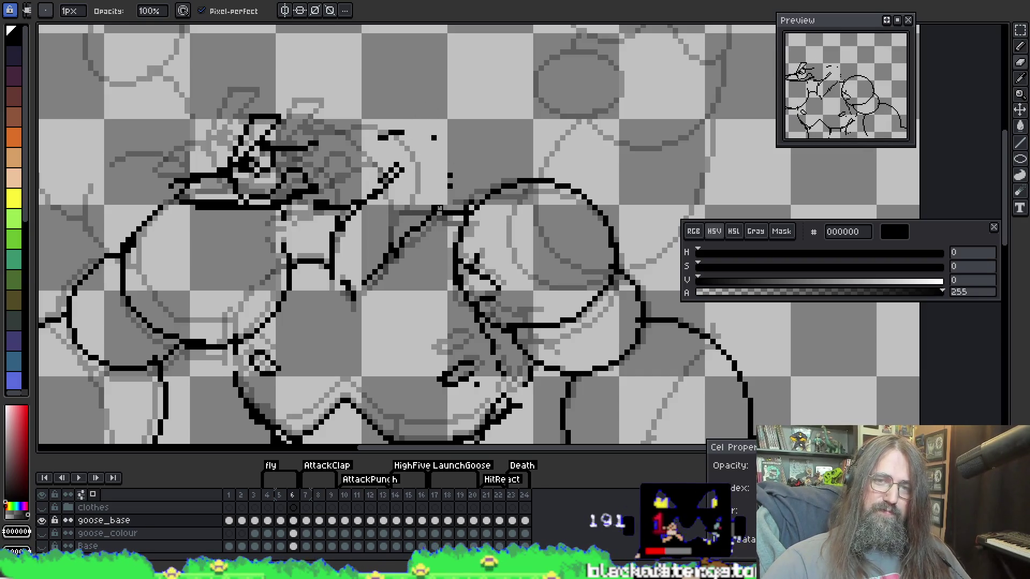
drag(375, 128, 424, 127)
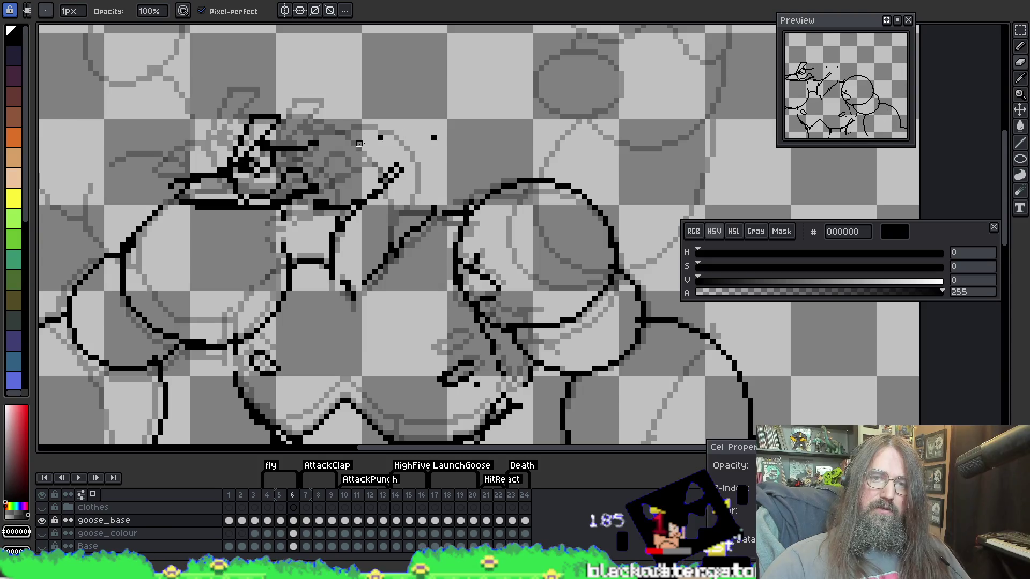
drag(359, 143, 429, 133)
key(b)
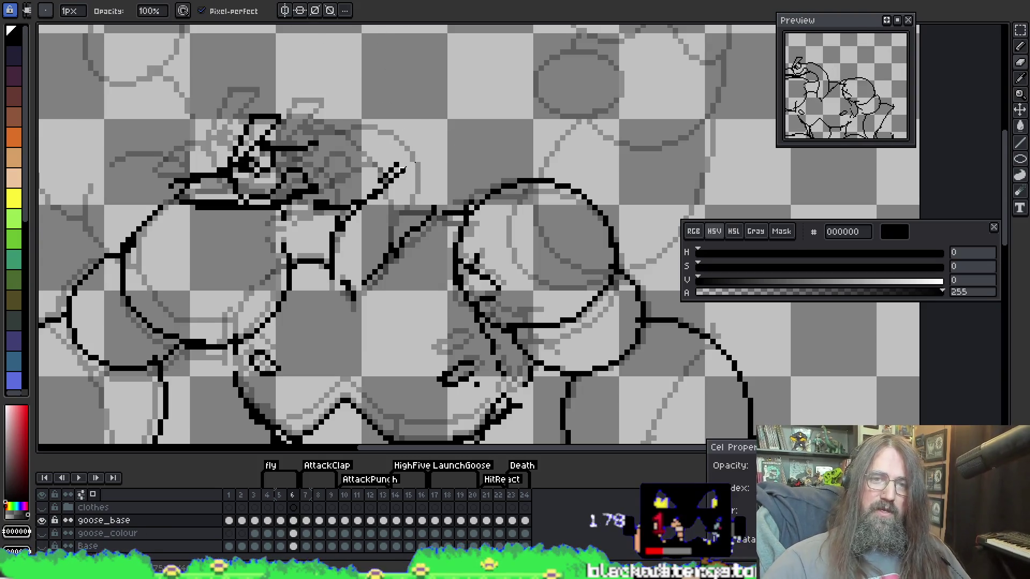
key(e)
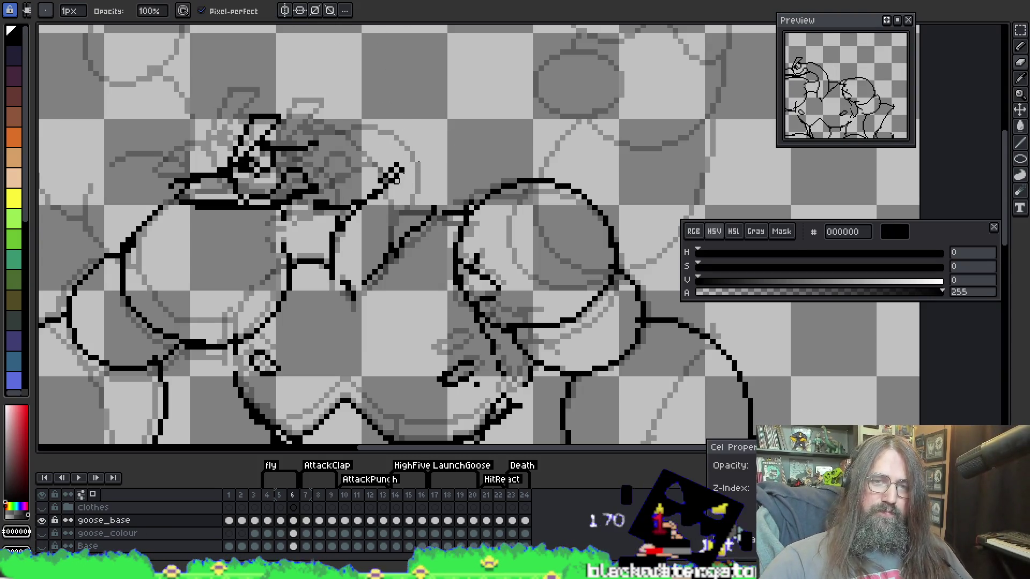
mouse_move(408, 154)
mouse_down()
mouse_move(370, 212)
mouse_move(337, 208)
mouse_move(354, 203)
mouse_up()
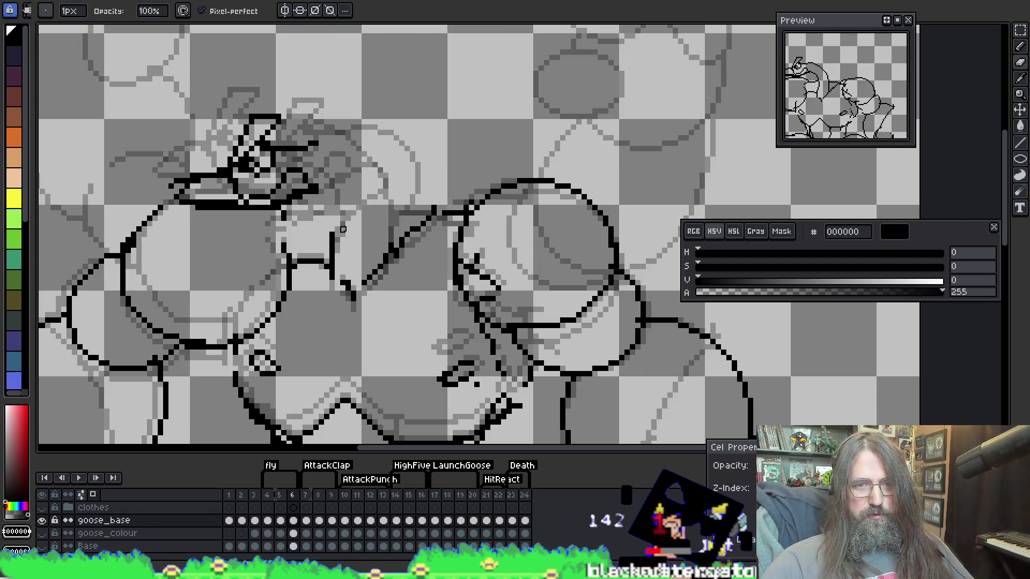
Play the attack animation to review it, stop on frame 6, and compare neighbouring poses
mouse_move(348, 240)
mouse_down()
mouse_move(368, 58)
mouse_move(414, 111)
mouse_up()
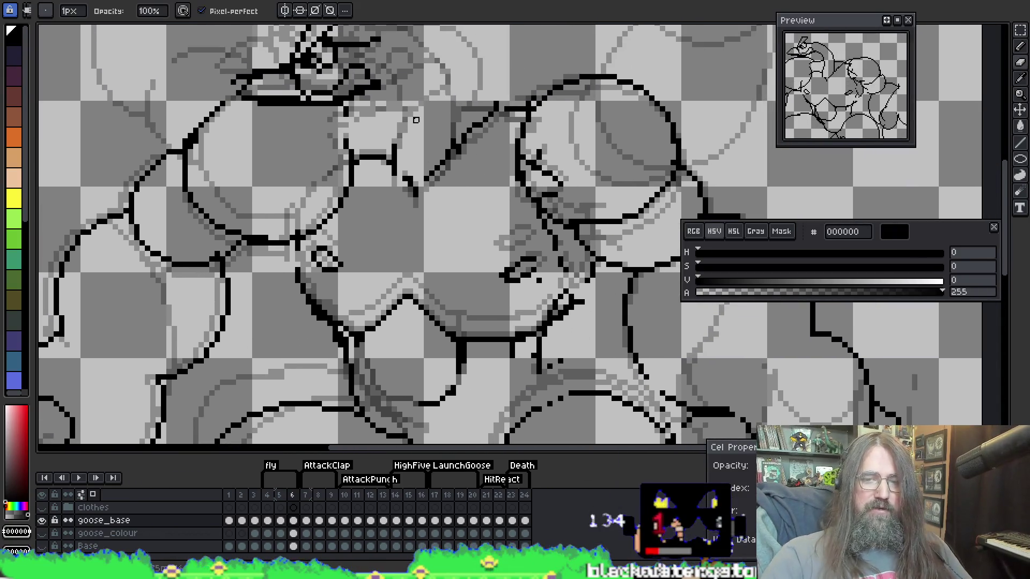
key(Left)
key(Left)
scroll(415, 225, down, 1)
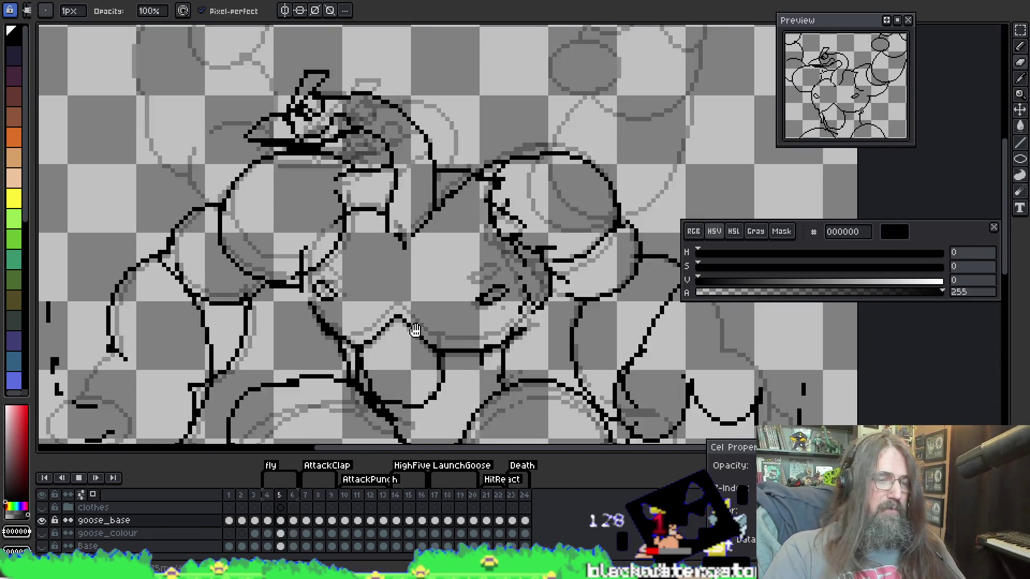
scroll(418, 329, down, 1)
key(Return)
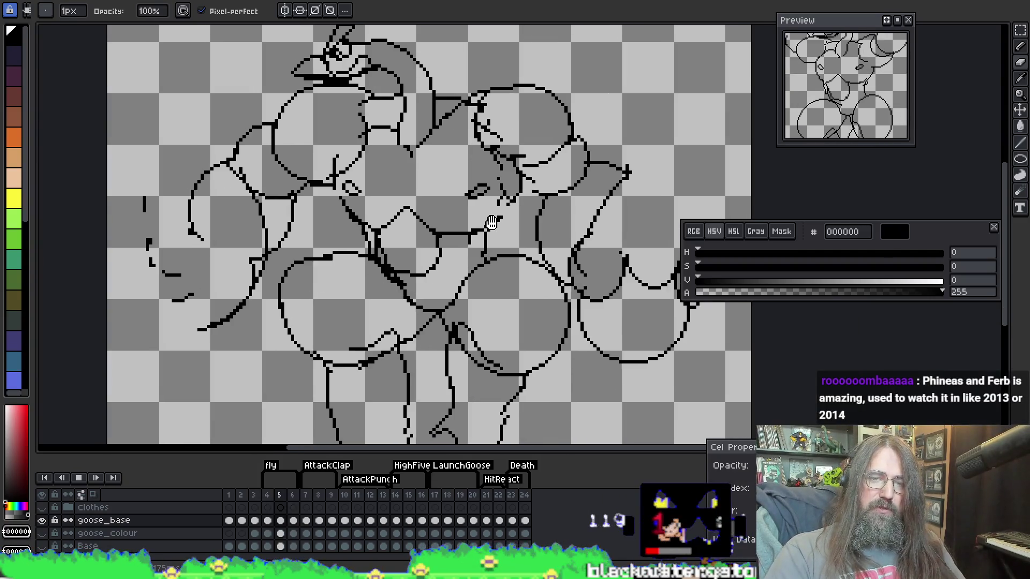
scroll(500, 274, up, 1)
scroll(459, 271, up, 1)
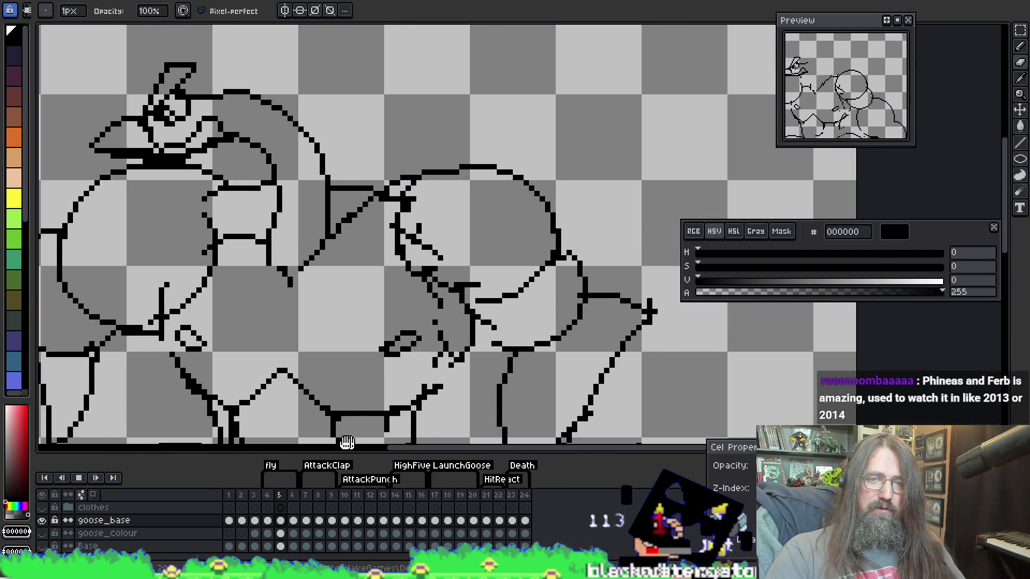
key(Return)
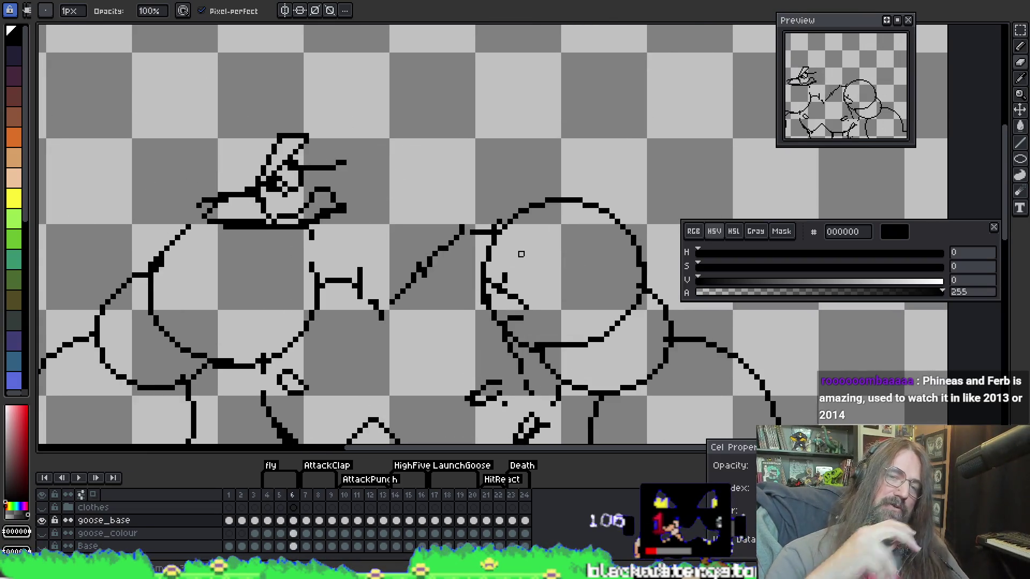
key(Right)
key(Left)
key(Left)
key(Right)
key(Left)
key(Left)
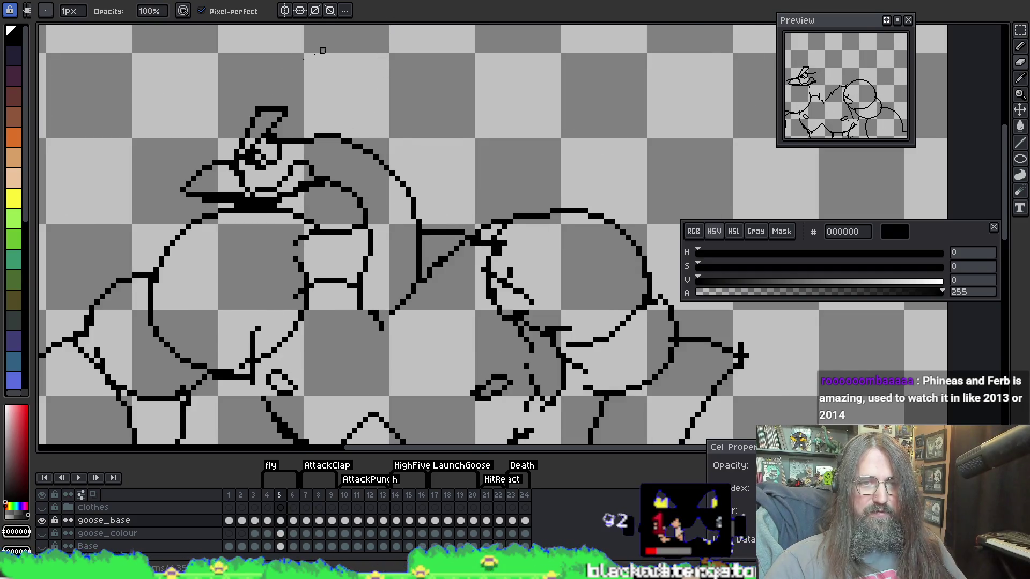
Connect frame 5's neck outline to the head, then return to frame 6 with onion skin on
key(Right)
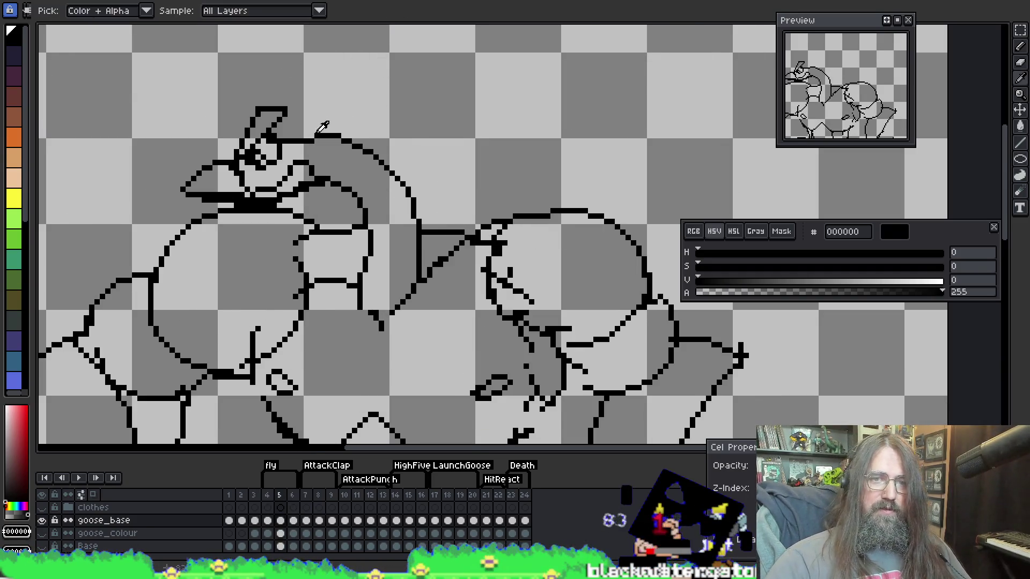
key(e)
drag(300, 136, 319, 135)
key(b)
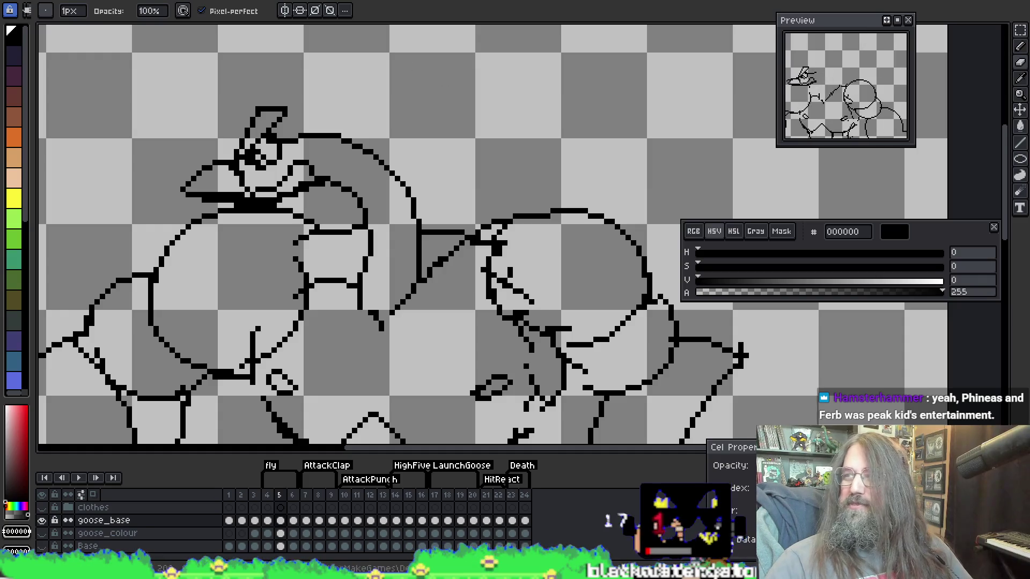
key(o)
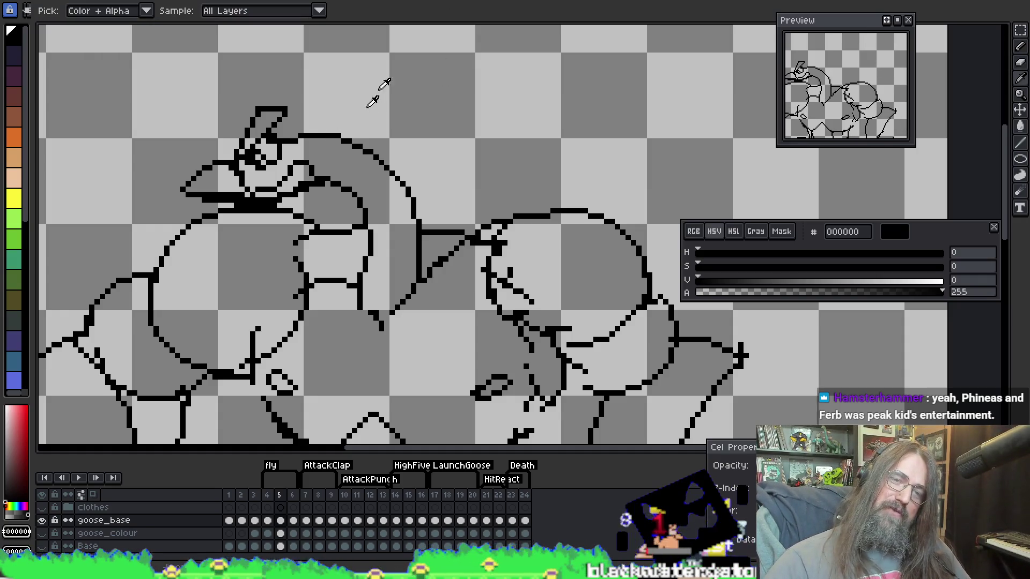
key(b)
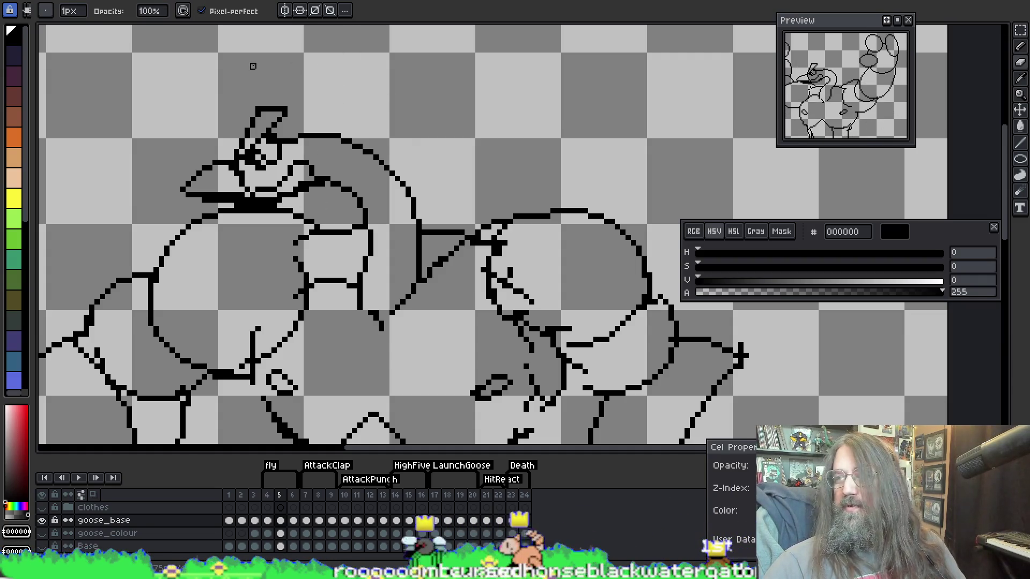
key(period)
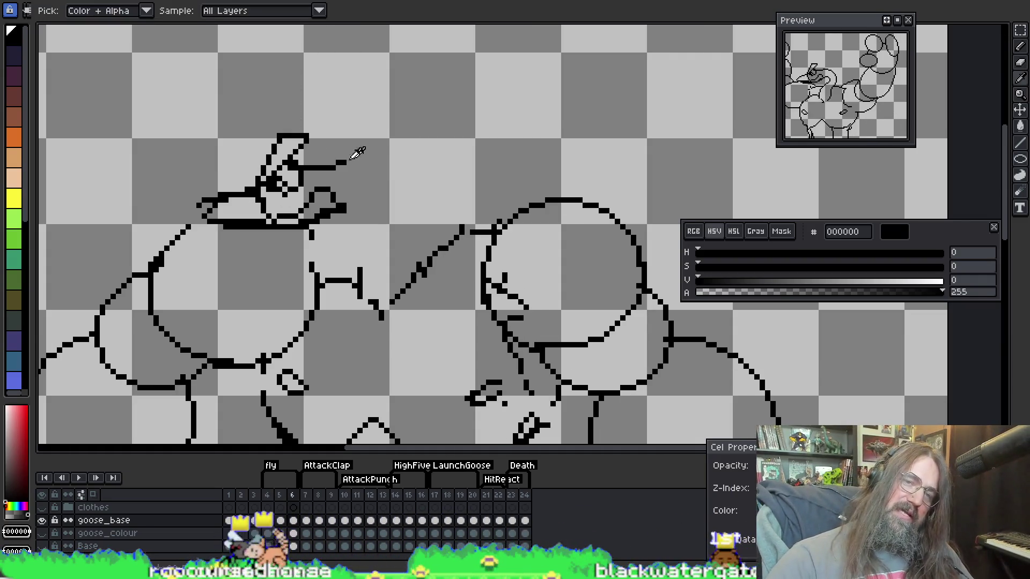
key(F3)
drag(320, 84, 317, 66)
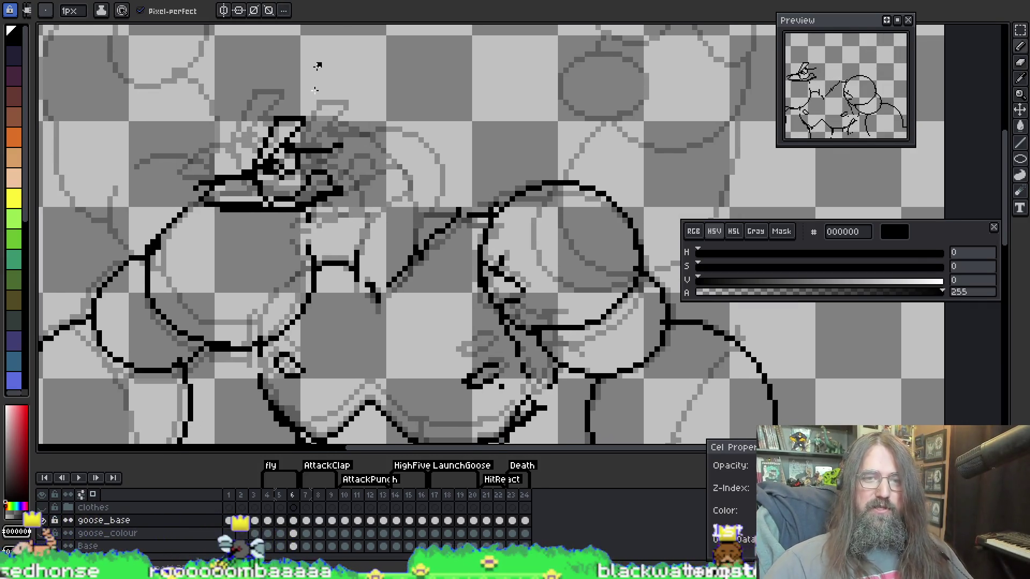
Preview the animation and return to frame 6 with the Pencil
key(Return)
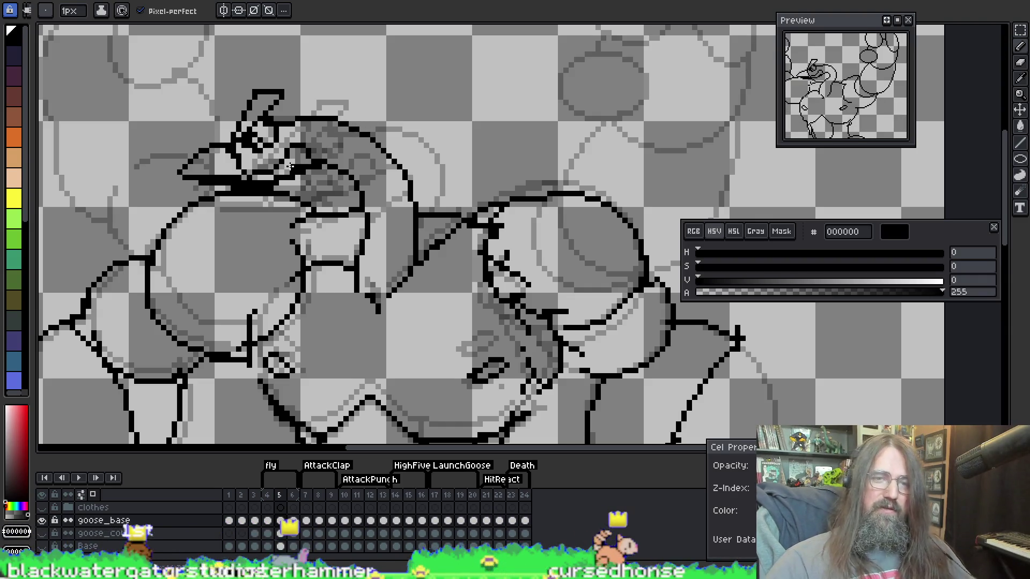
key(e)
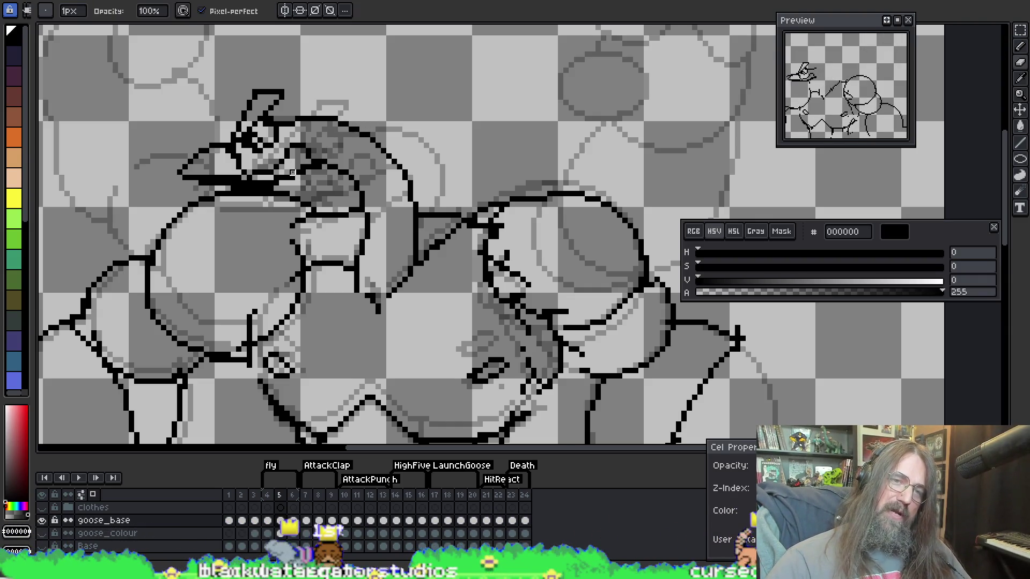
key(i)
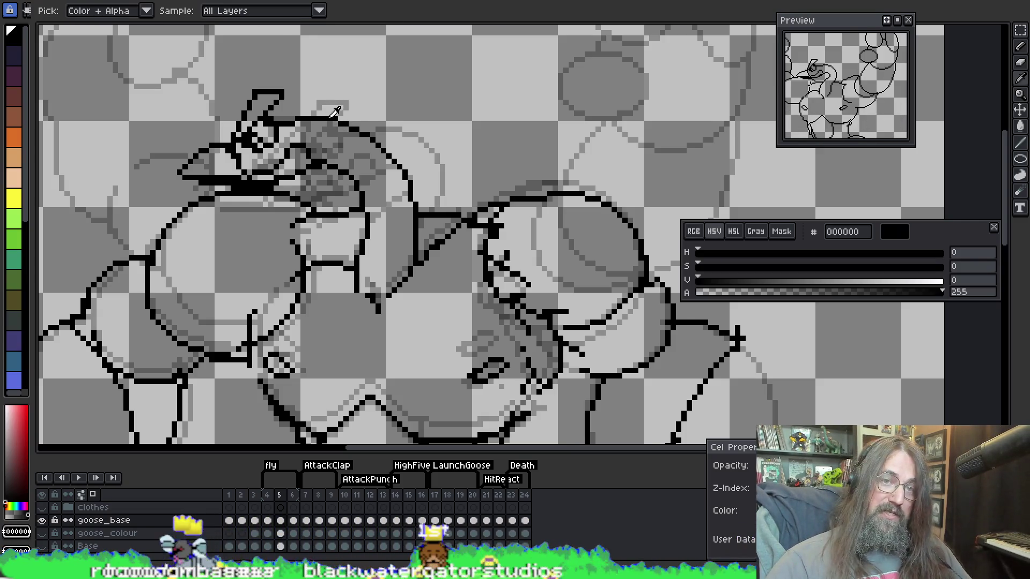
key(b)
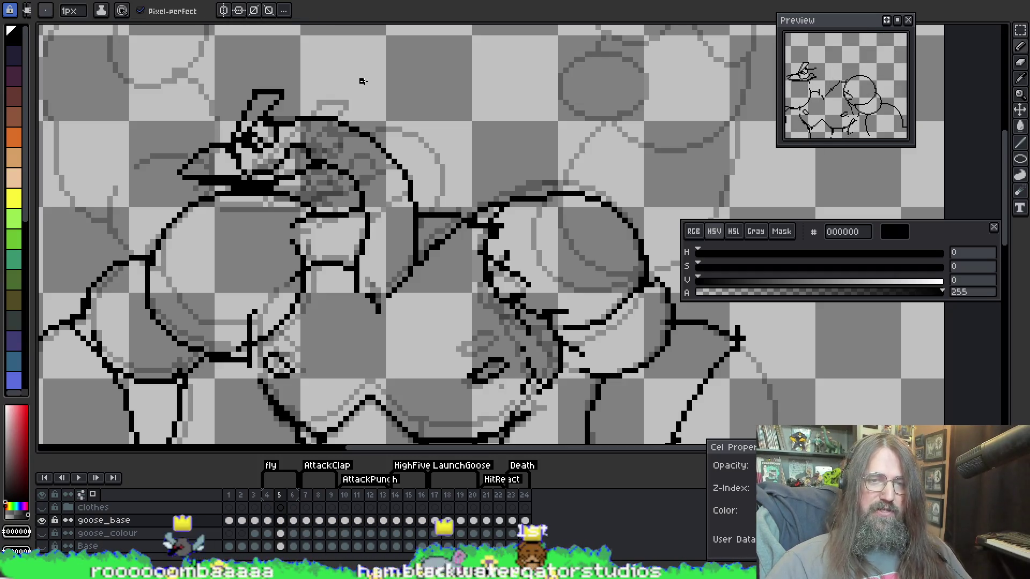
key(Right)
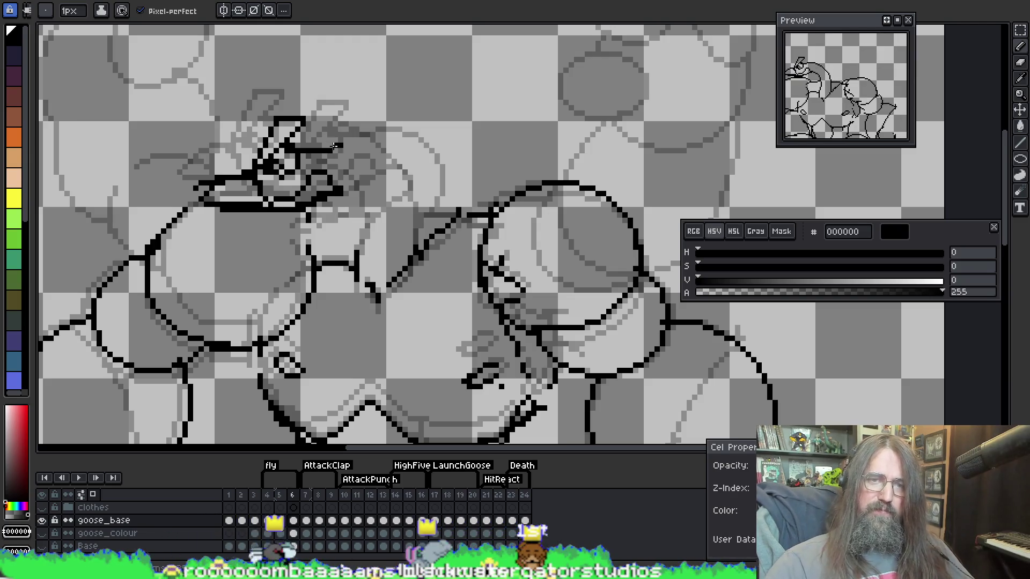
Undo a stray diagonal stroke, compare with frame 5, and draw a curved outline from the head
key(e)
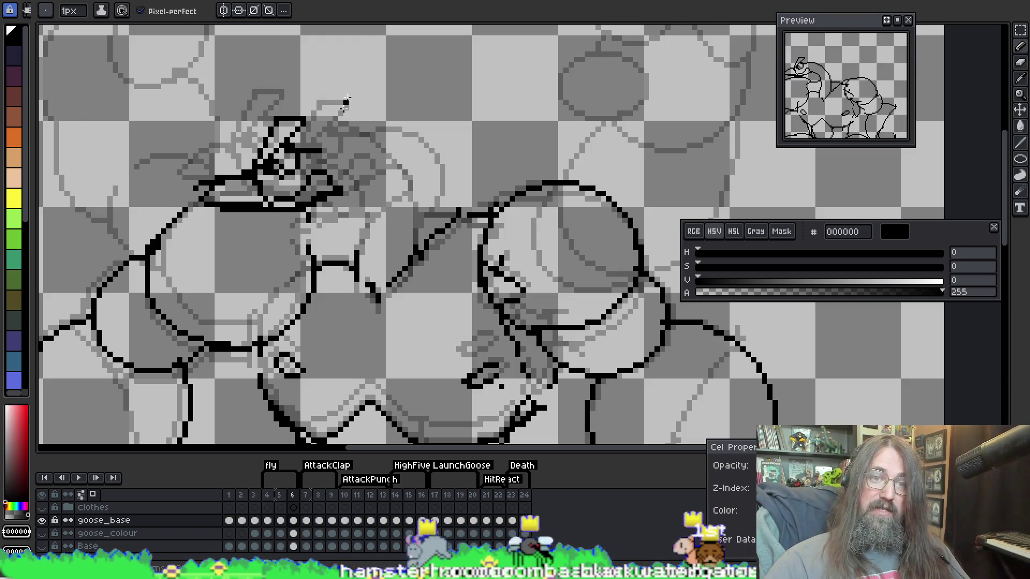
key(b)
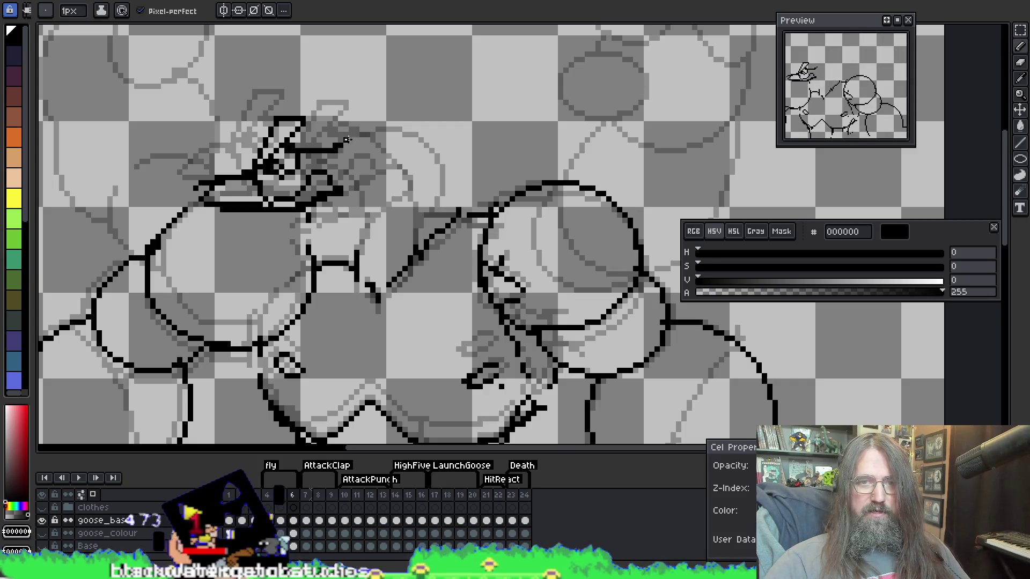
key(ctrl+z)
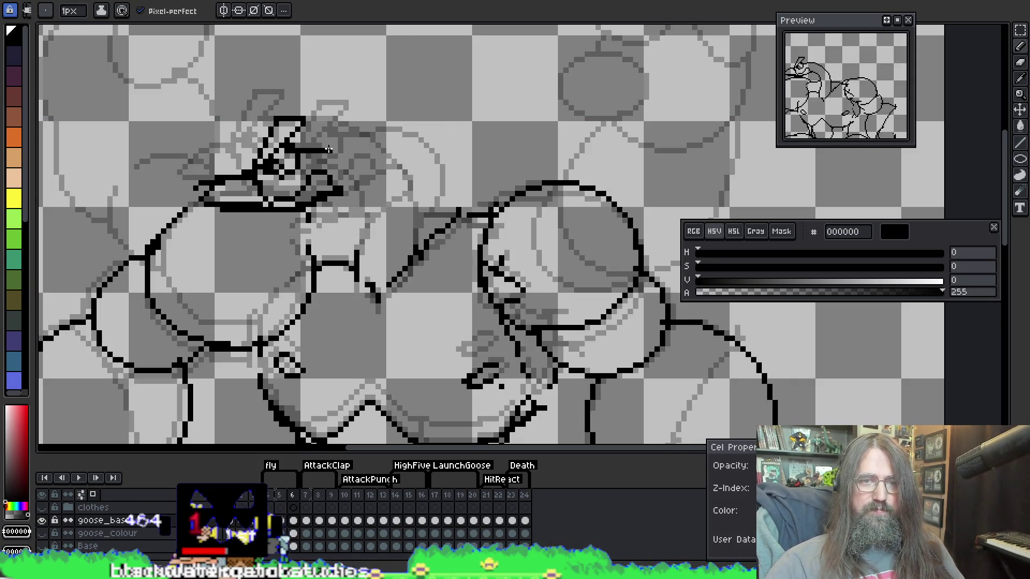
key(Left)
key(Right)
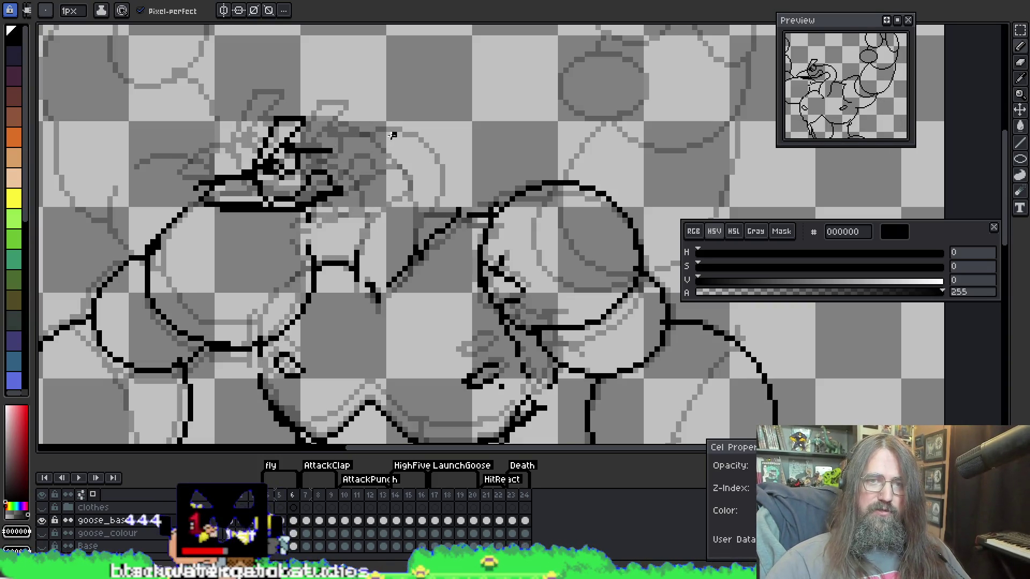
mouse_move(391, 128)
mouse_down()
mouse_move(355, 131)
mouse_move(319, 151)
mouse_up()
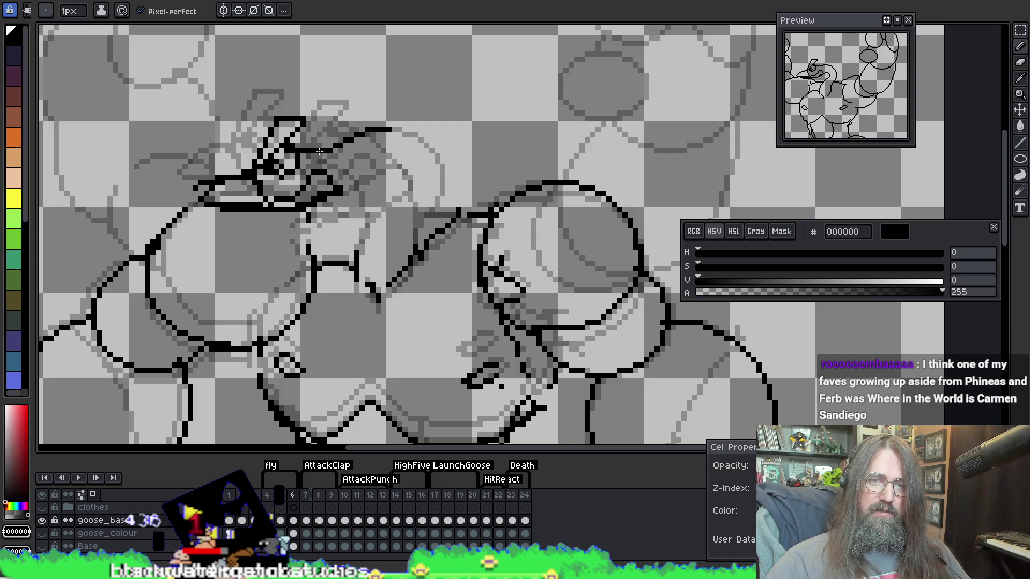
Extend frame 6's curved outline down toward the body and trim its excess pixels
drag(423, 179, 416, 230)
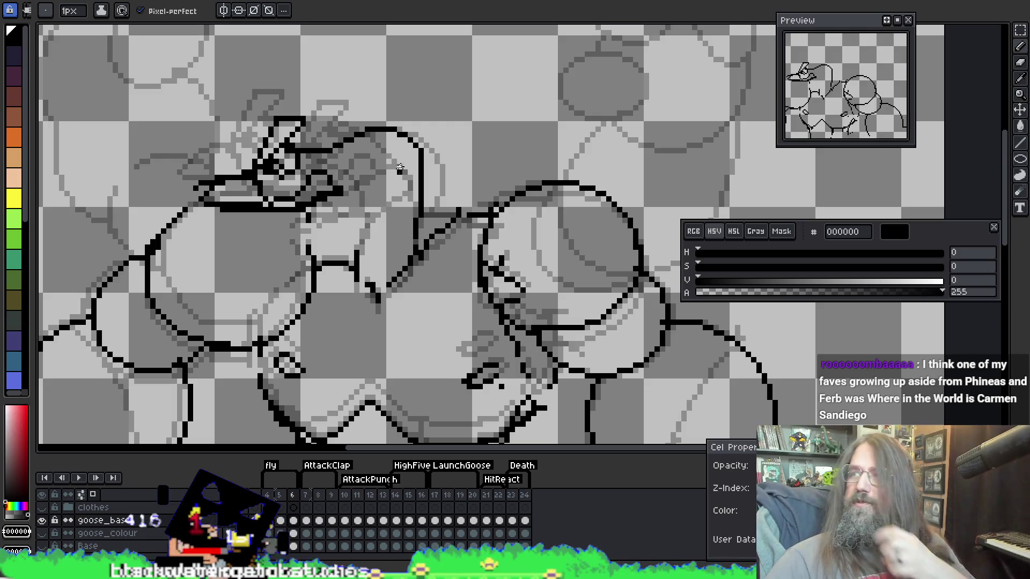
key(e)
drag(423, 181, 416, 216)
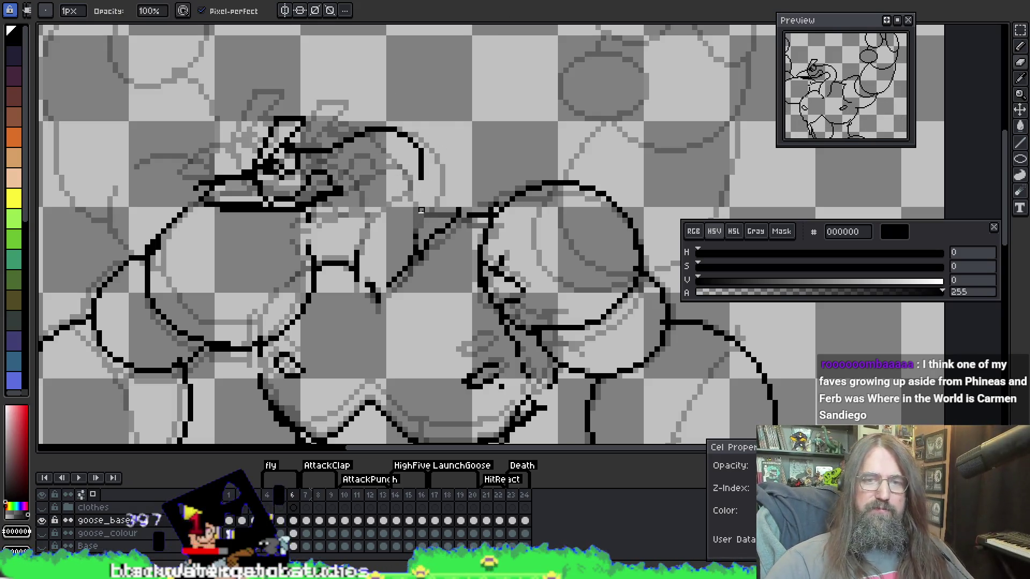
key(b)
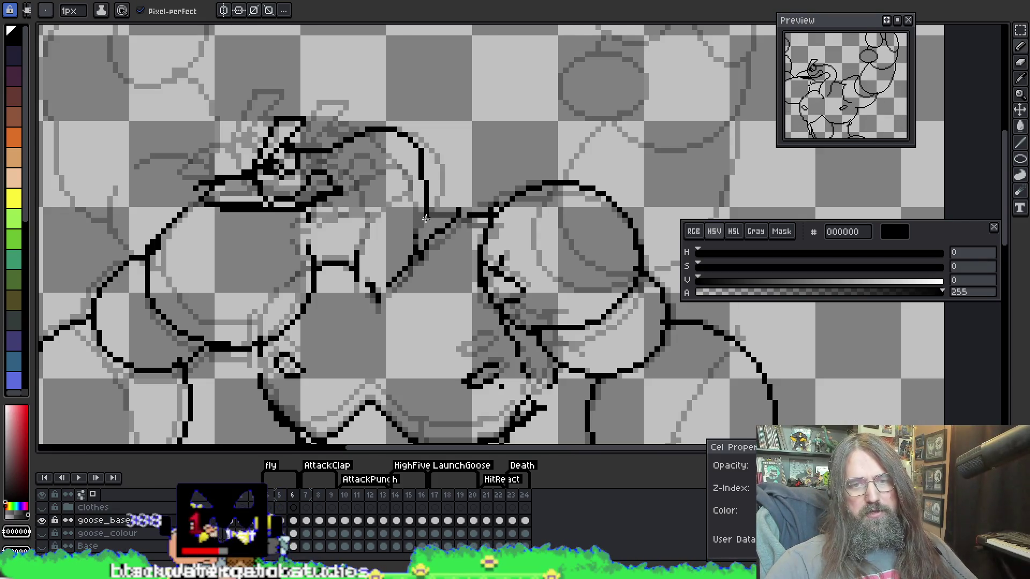
key(e)
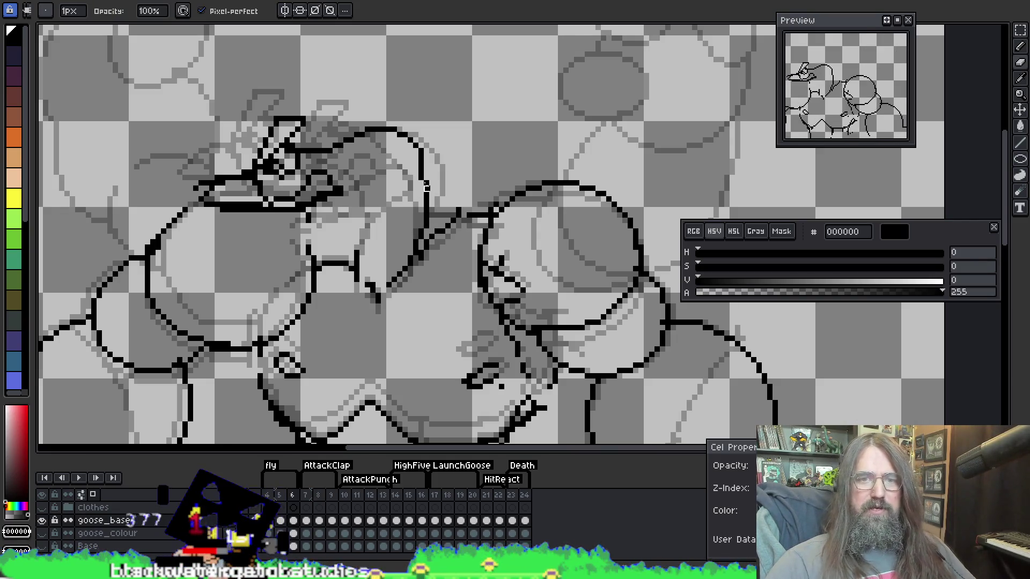
drag(422, 167, 424, 176)
key(b)
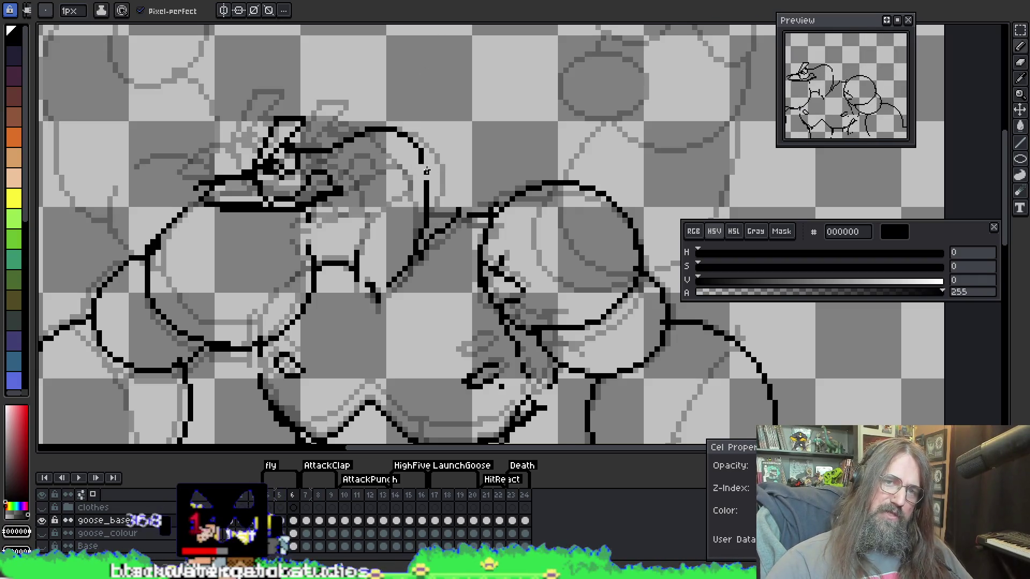
Clean up stray pixels along the new outline, undoing one mistaken edit
key(e)
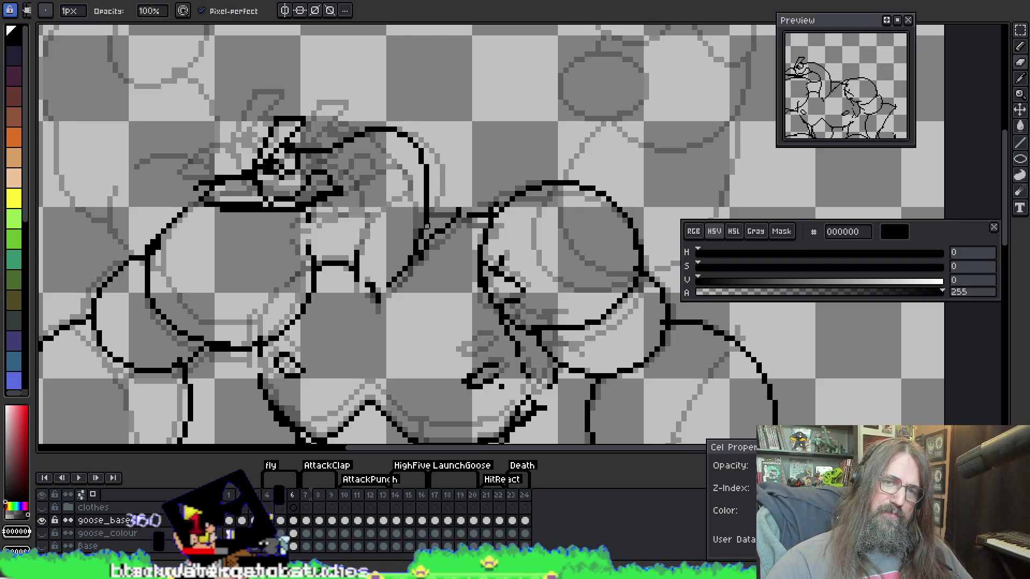
drag(428, 225, 426, 214)
key(b)
key(e)
key(b)
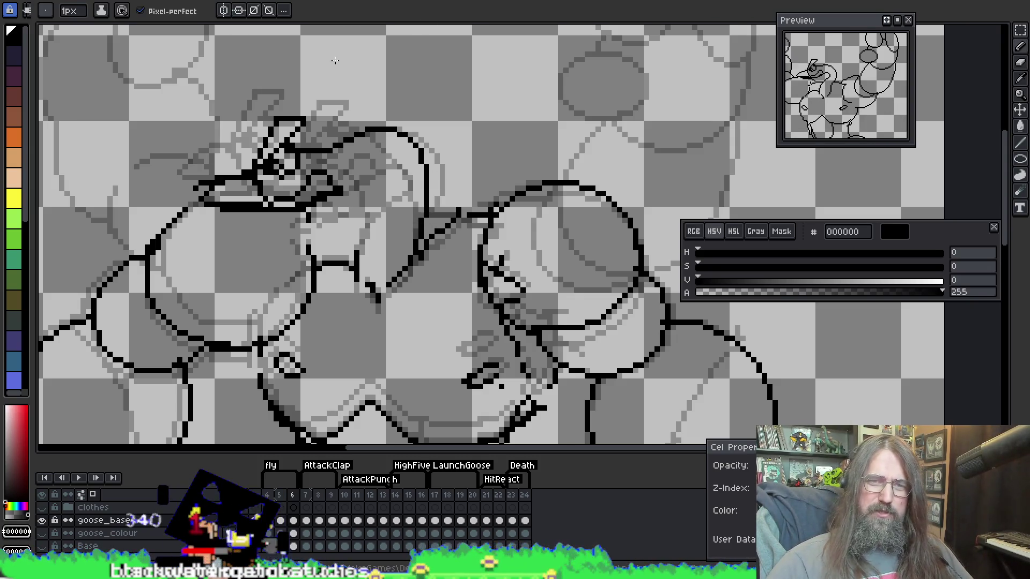
key(e)
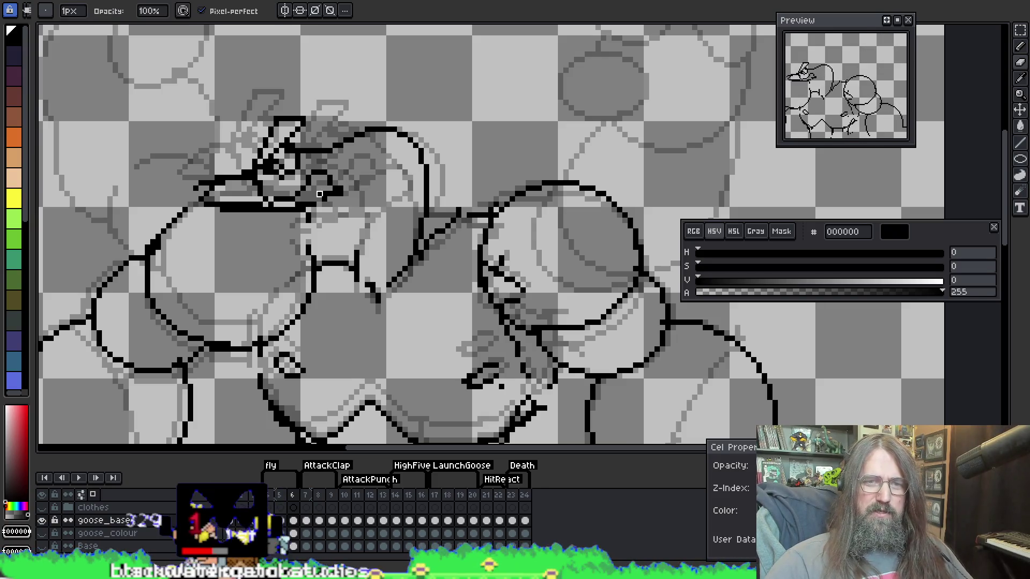
key(ctrl+z)
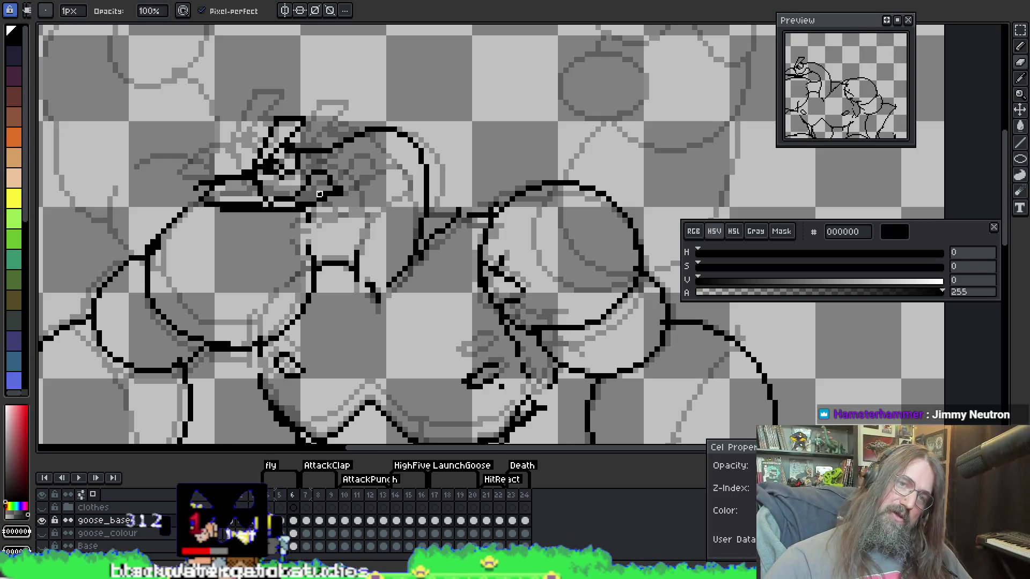
key(i)
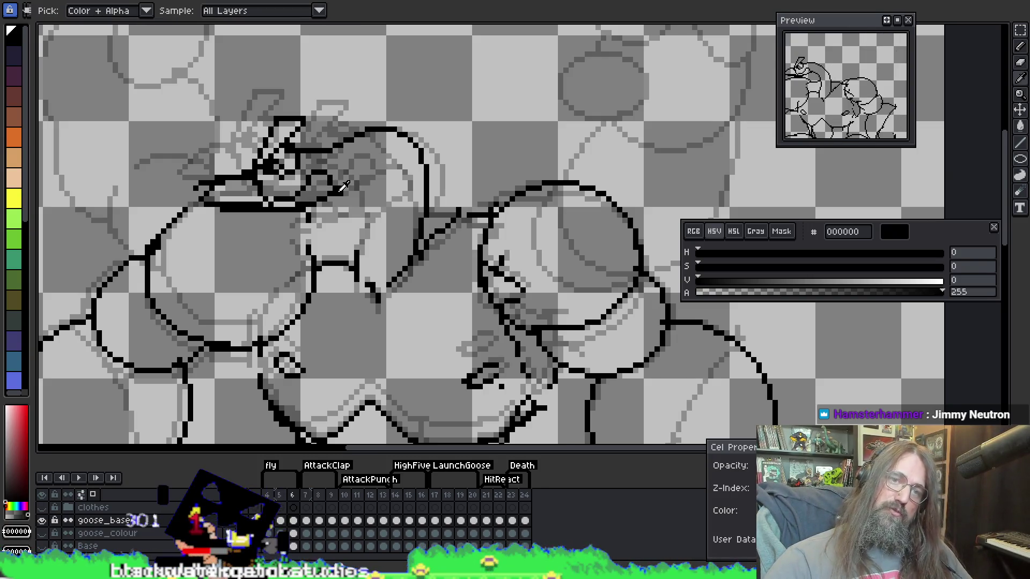
key(b)
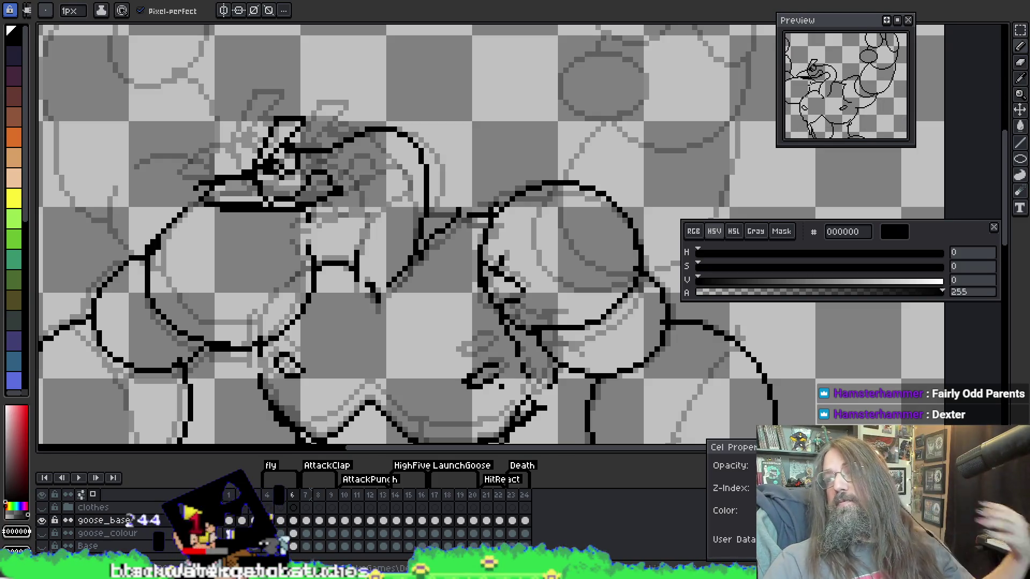
Work on the front neck stroke below the head on frame 6 with pencil, eraser and eyedropper
key(i)
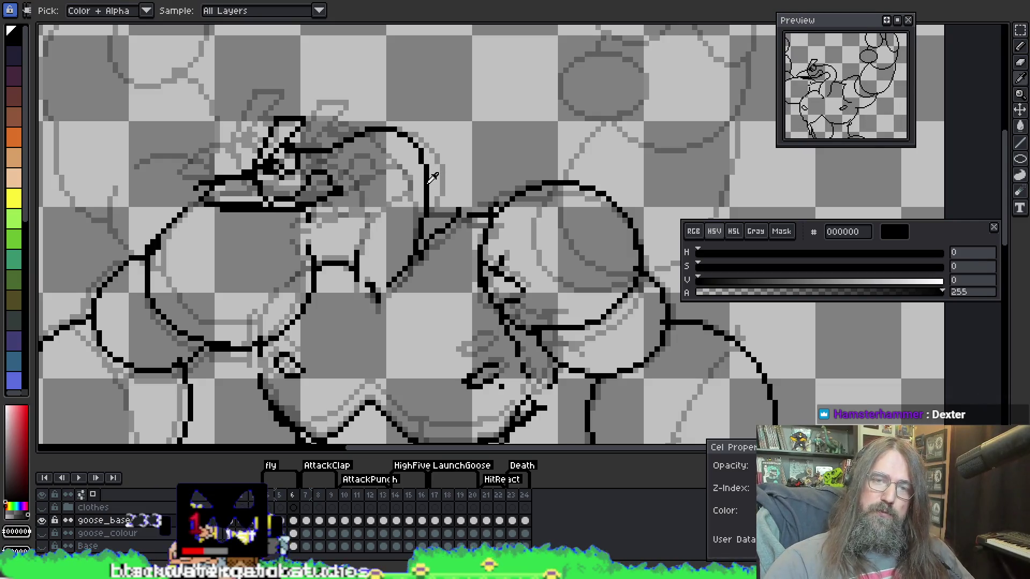
key(b)
key(e)
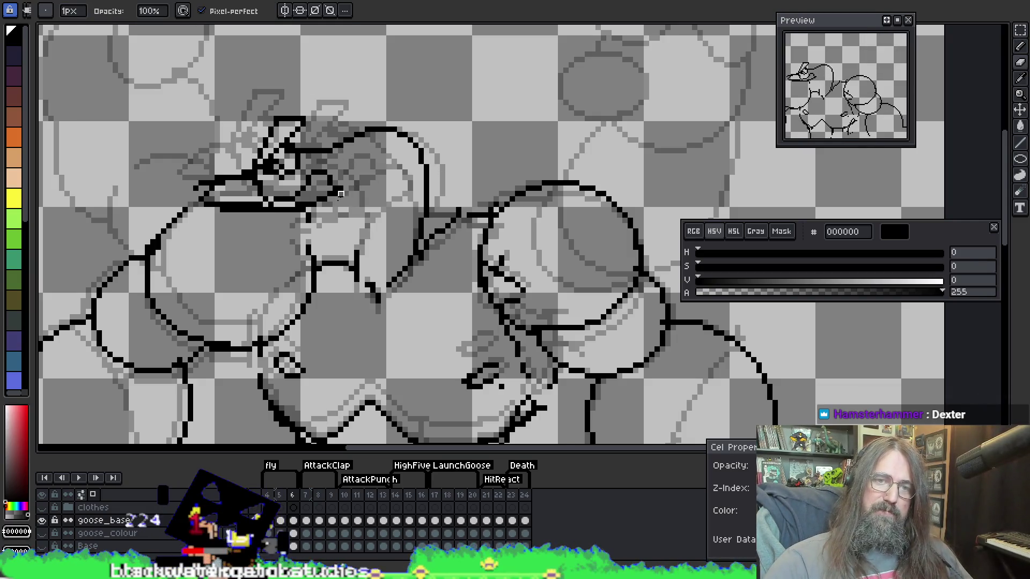
key(b)
key(e)
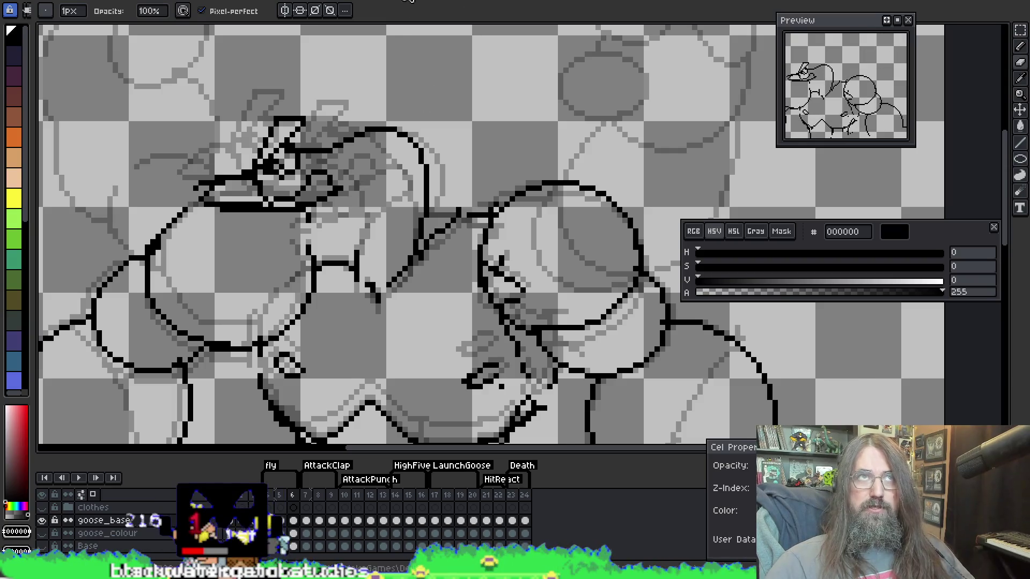
key(i)
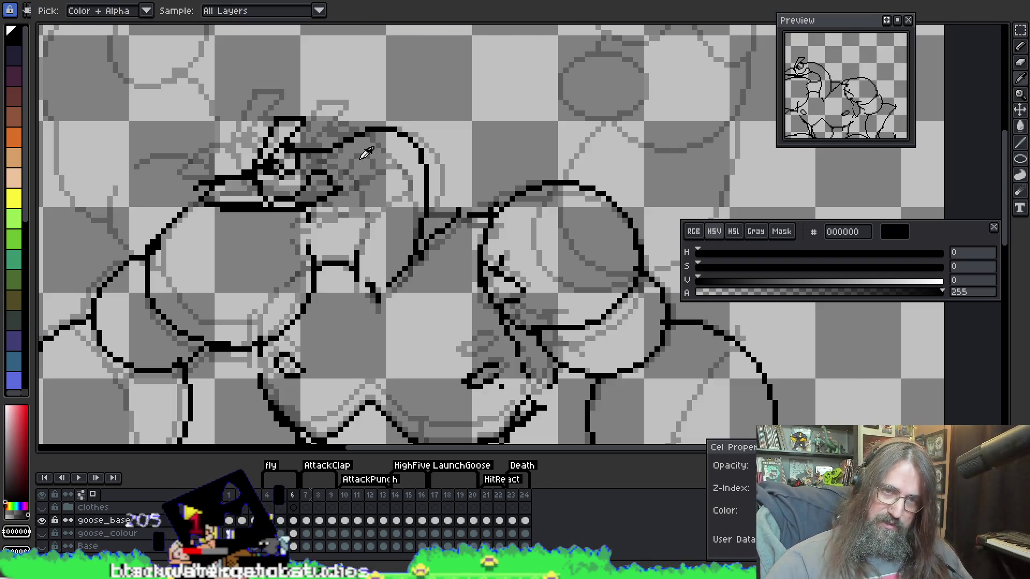
key(b)
key(i)
key(b)
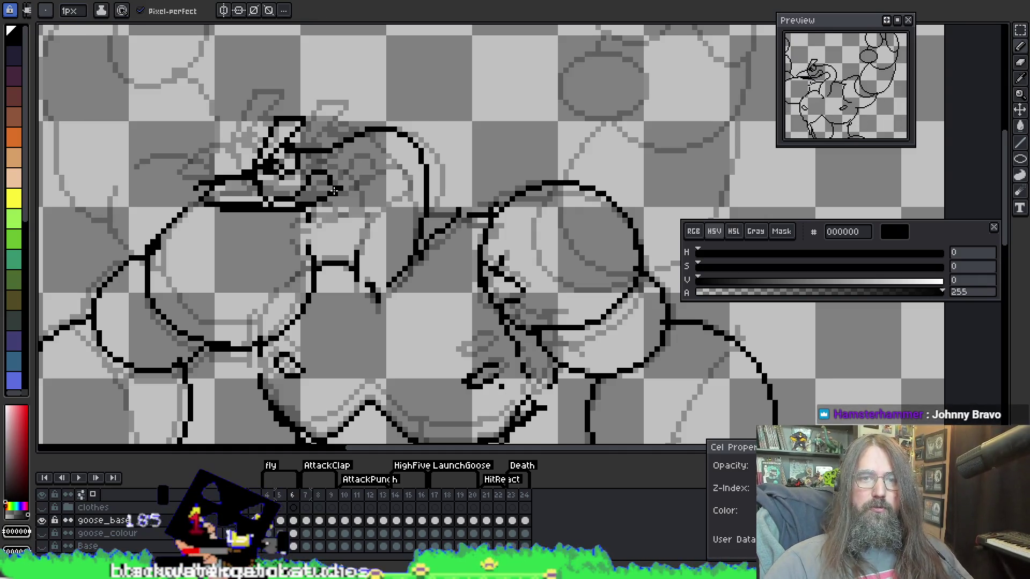
Check the neck line against frames 4 and 5 and refine it
key(Left)
key(Left)
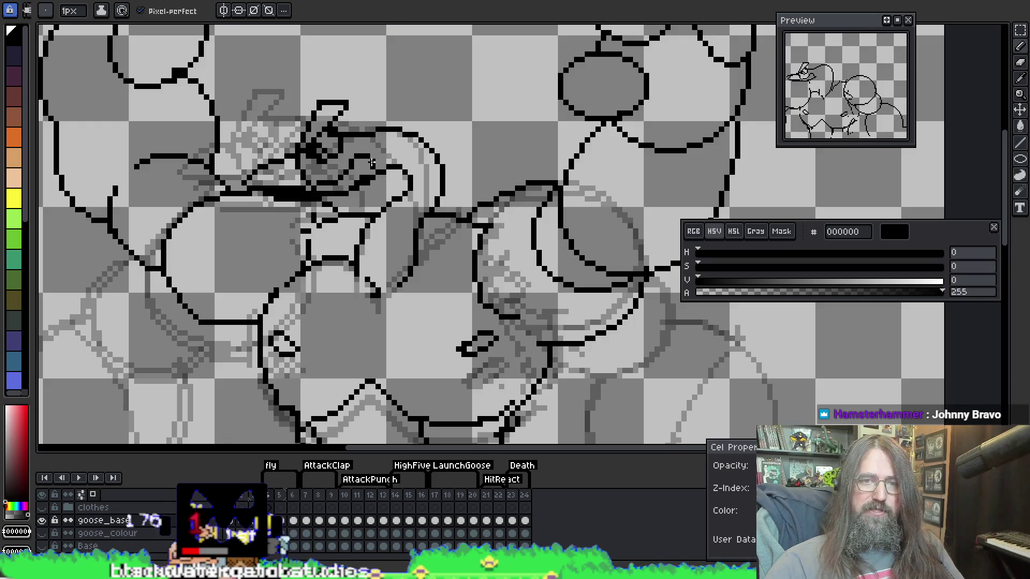
key(Right)
key(Right)
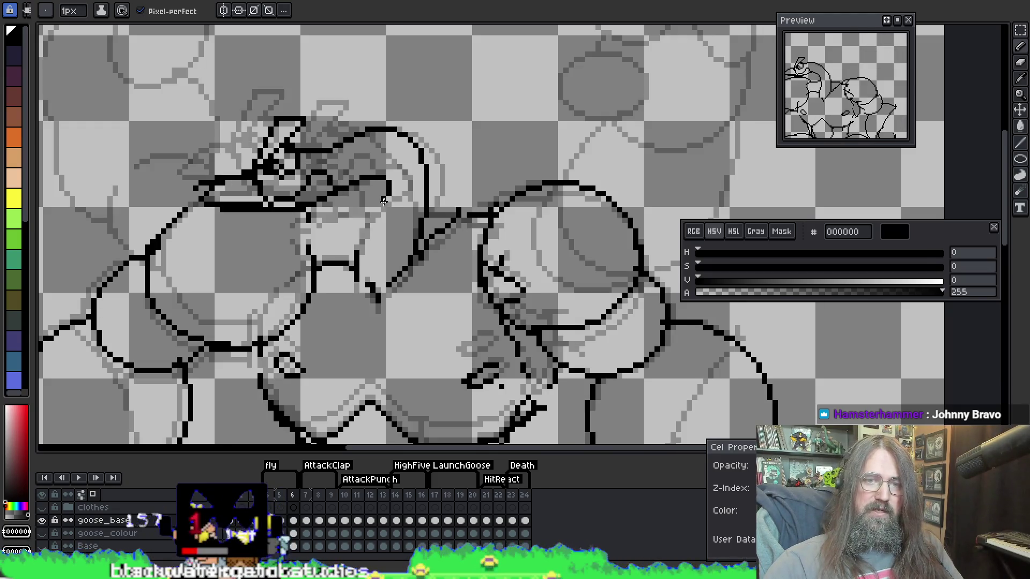
key(e)
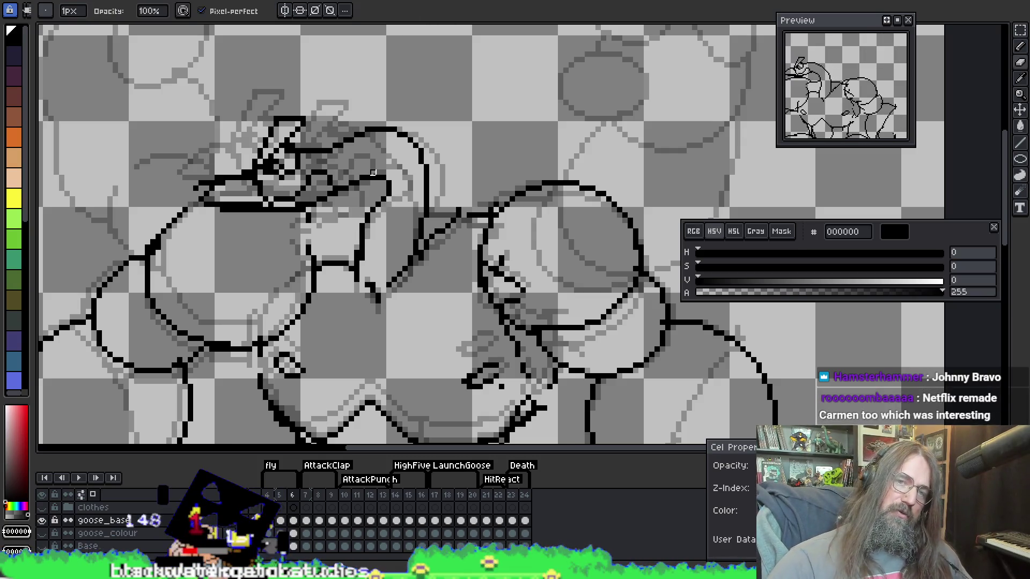
key(b)
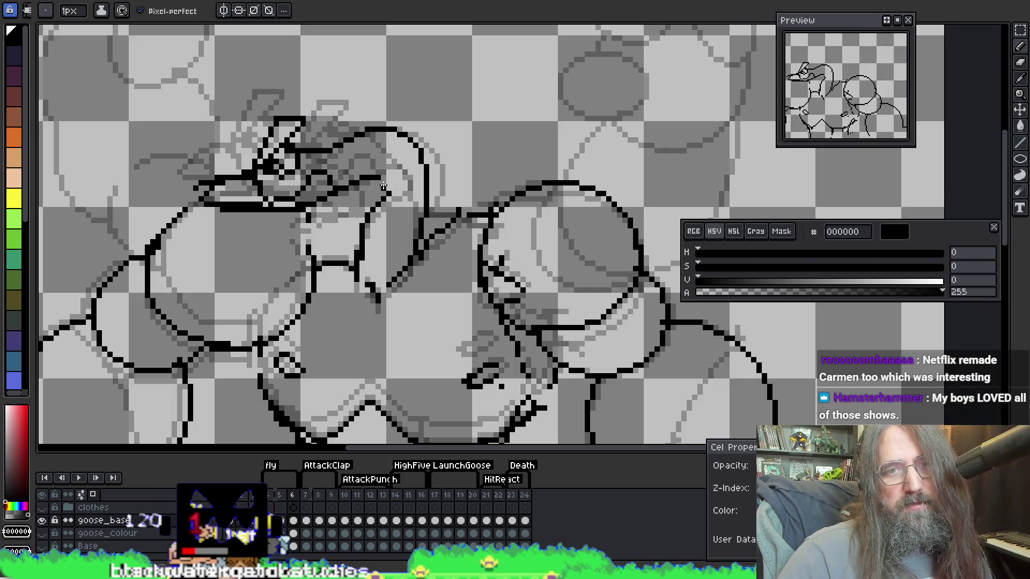
key(e)
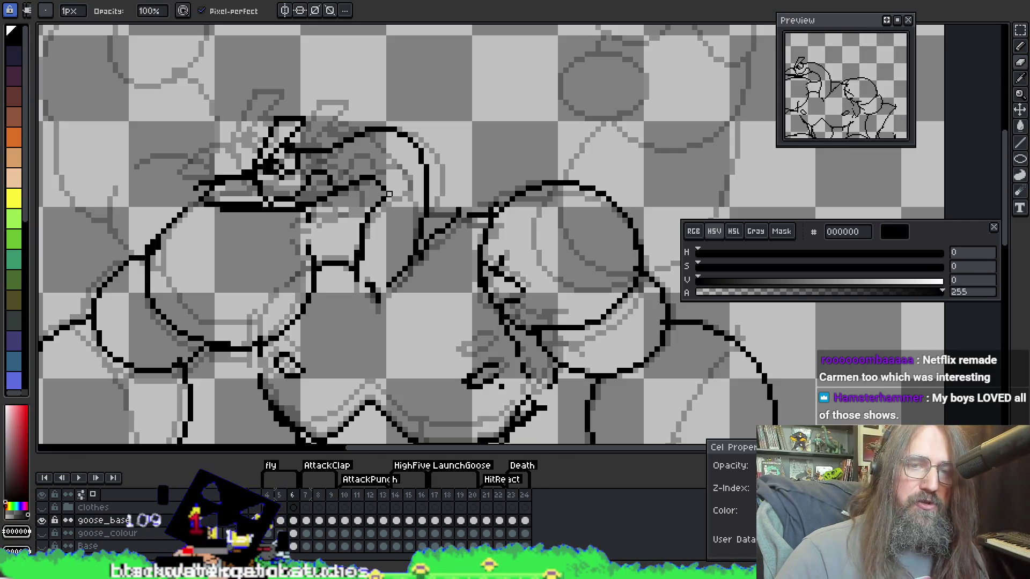
key(b)
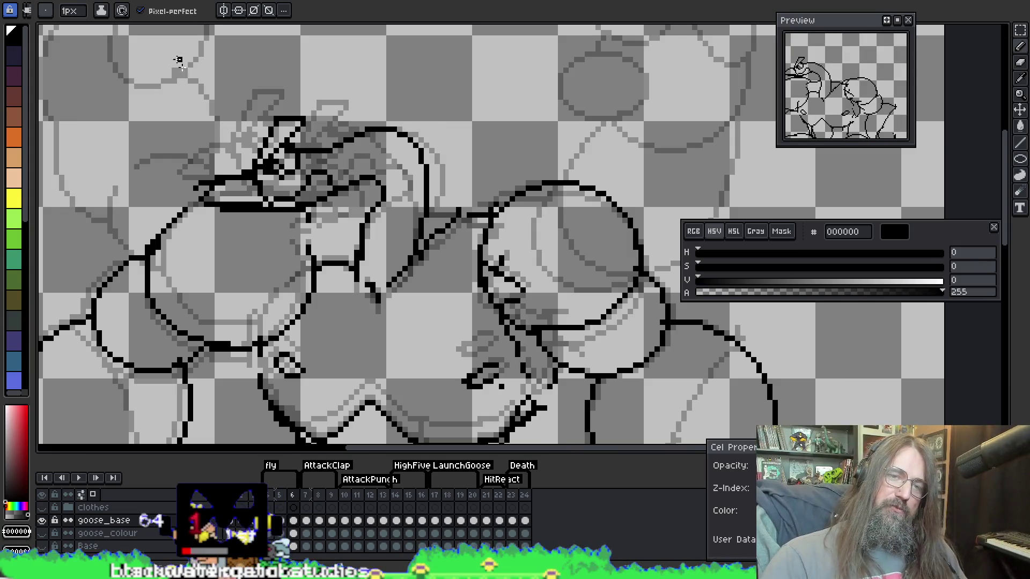
Undo a stray stroke across the head, then play the animation and stop on frame 4
mouse_move(306, 155)
mouse_down()
mouse_move(445, 97)
mouse_move(456, 140)
mouse_up()
key(ctrl+z)
key(ctrl+z)
key(ctrl+z)
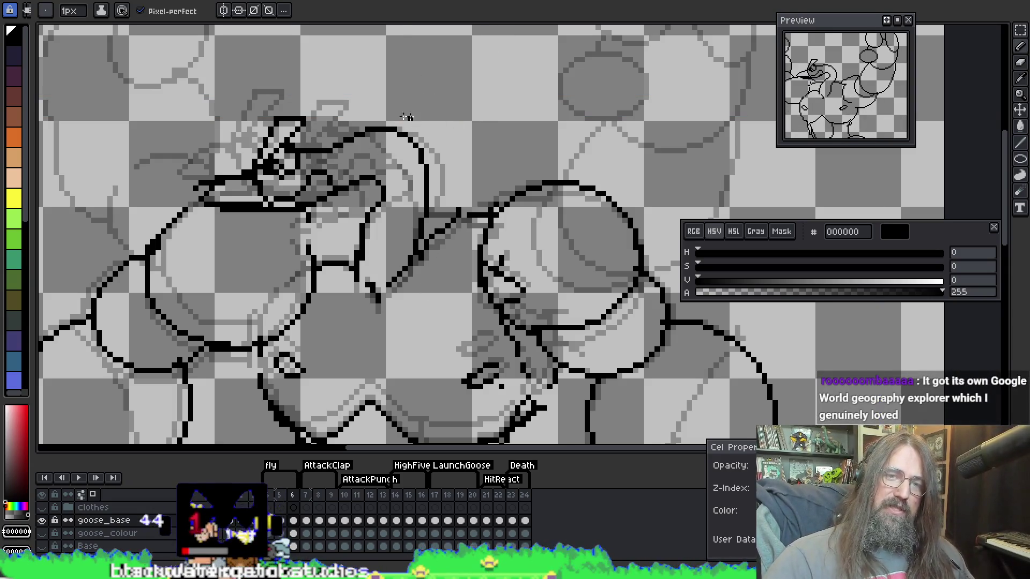
key(Return)
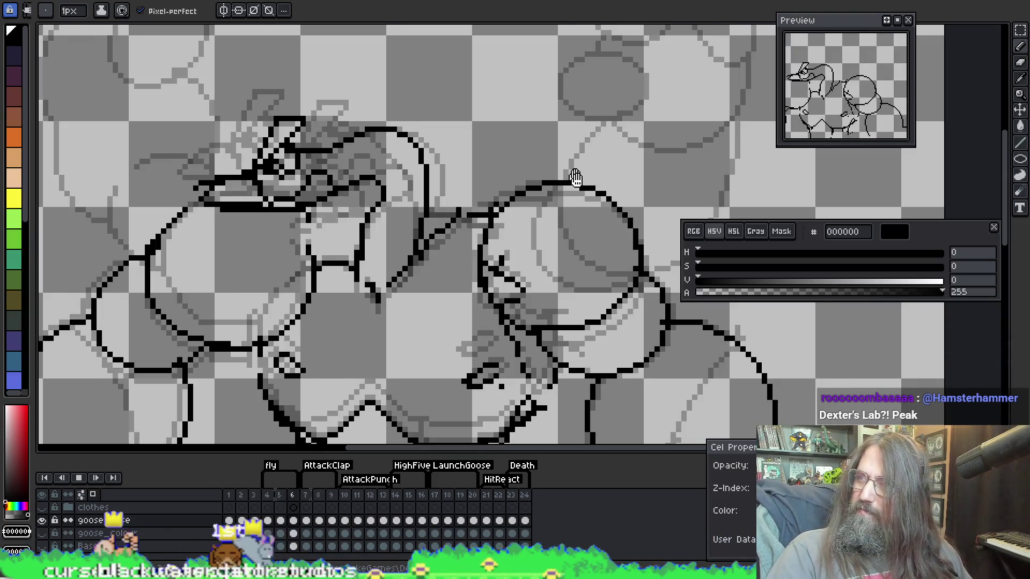
key(Left)
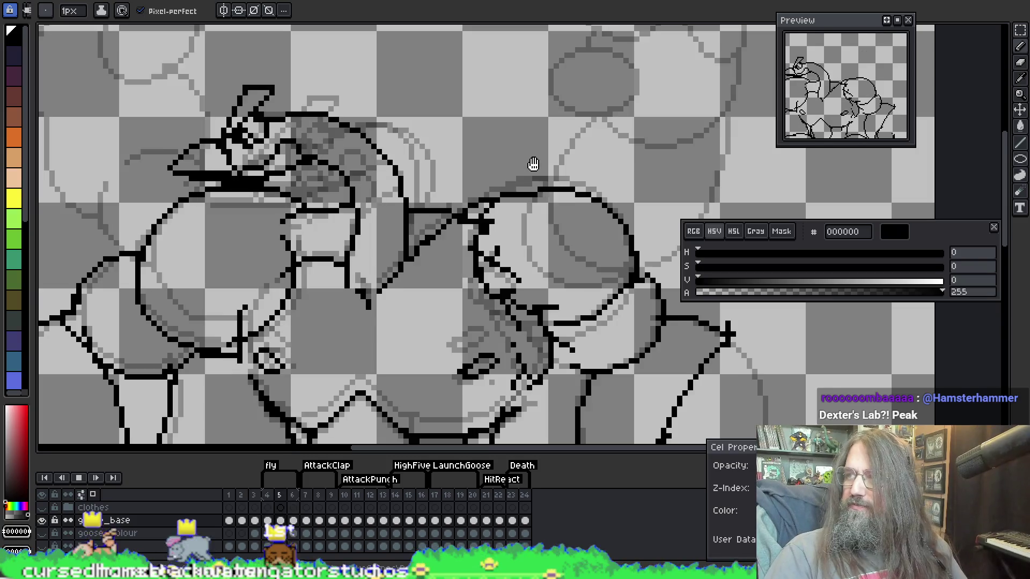
key(Return)
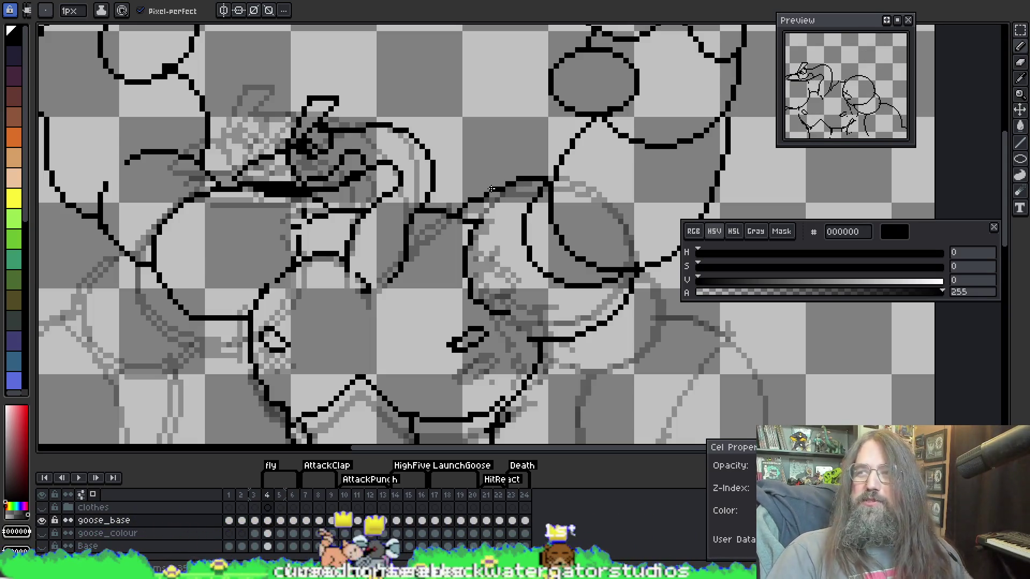
Frame the whole goose on frame 4 and start touching up its neck lines in black
scroll(410, 298, down, 1)
mouse_move(445, 290)
mouse_down()
mouse_move(421, 272)
mouse_move(426, 256)
mouse_move(473, 272)
mouse_up()
key(b)
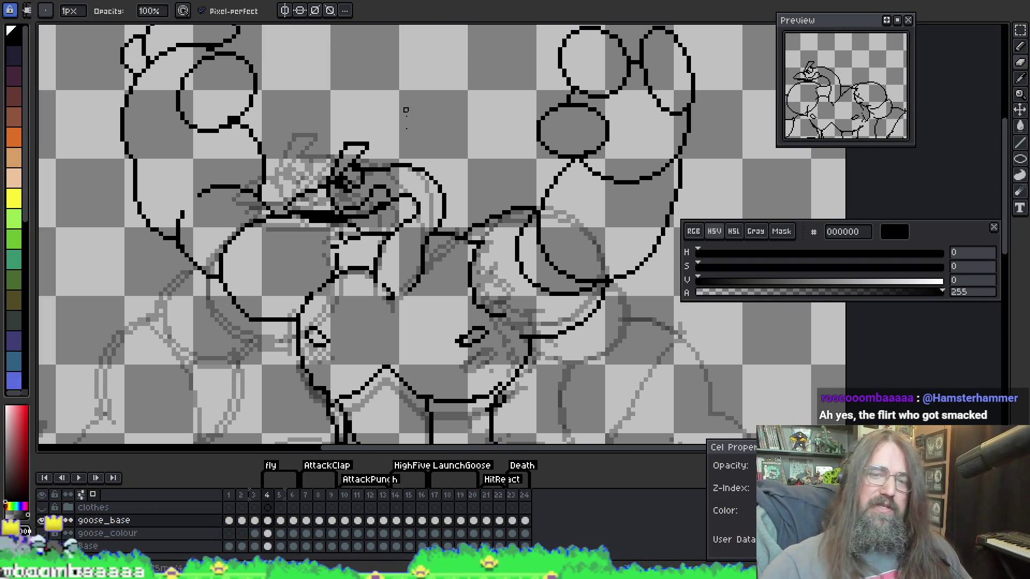
key(i)
key(b)
key(space)
mouse_move(468, 255)
mouse_down()
mouse_move(471, 230)
mouse_move(490, 237)
mouse_move(476, 259)
mouse_up()
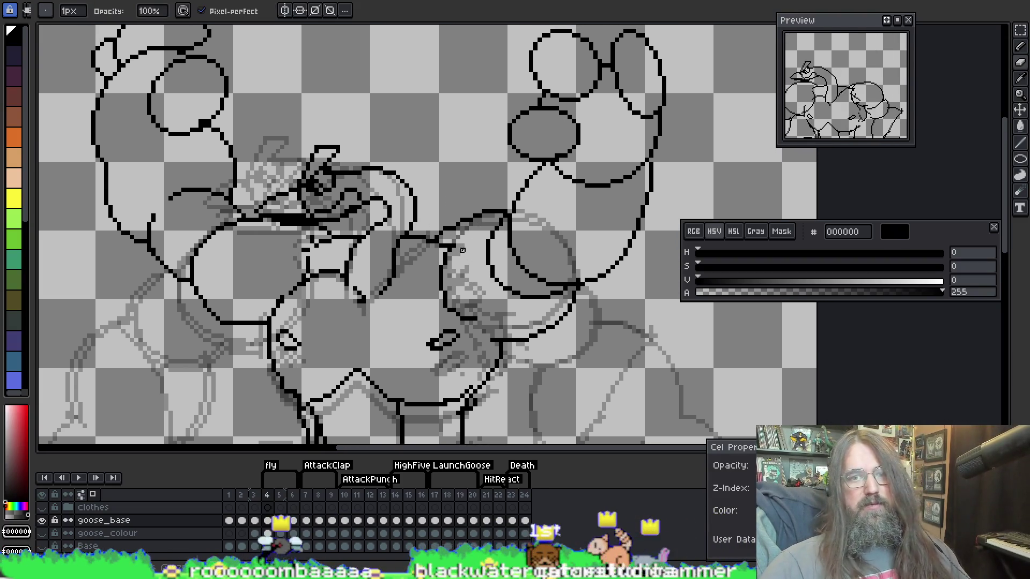
Erase stray pixels and add black strokes where the head meets the neck, then play the animation
key(e)
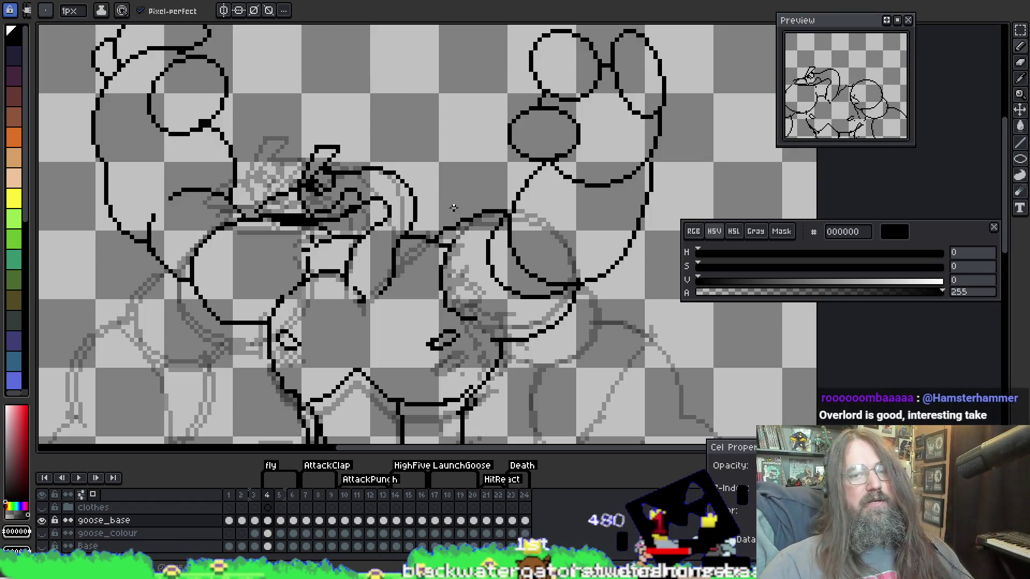
key(alt)
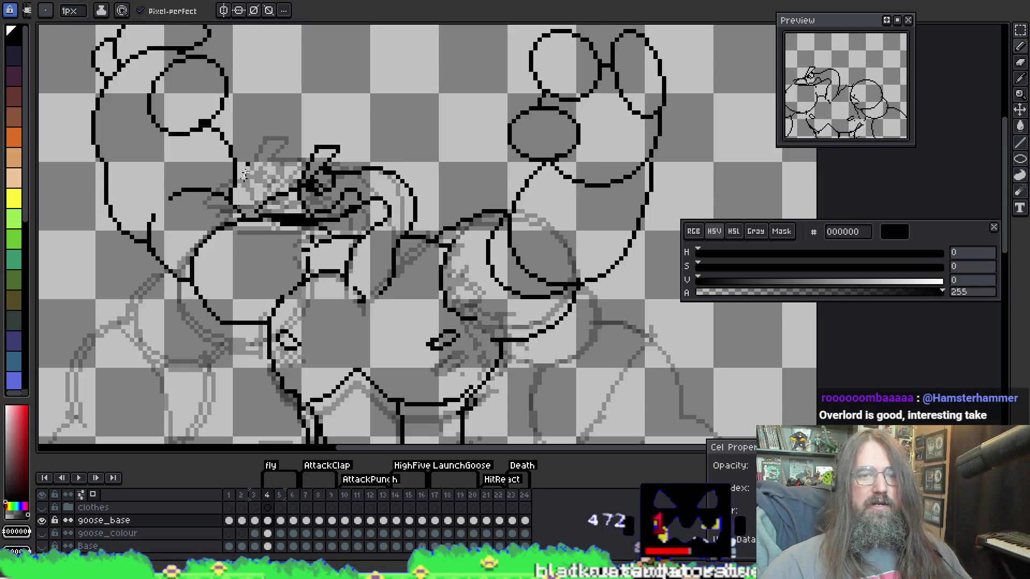
key(e)
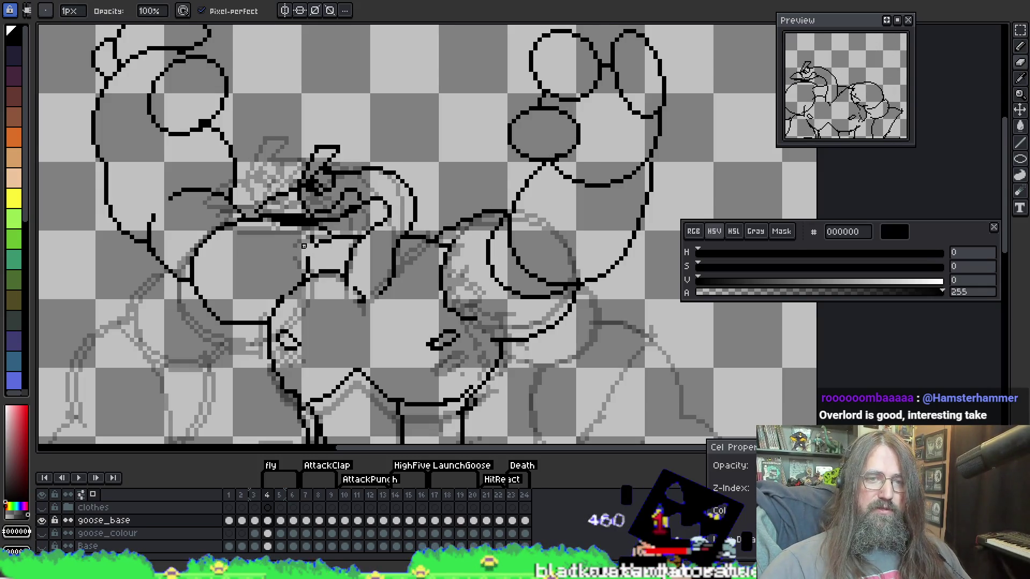
key(b)
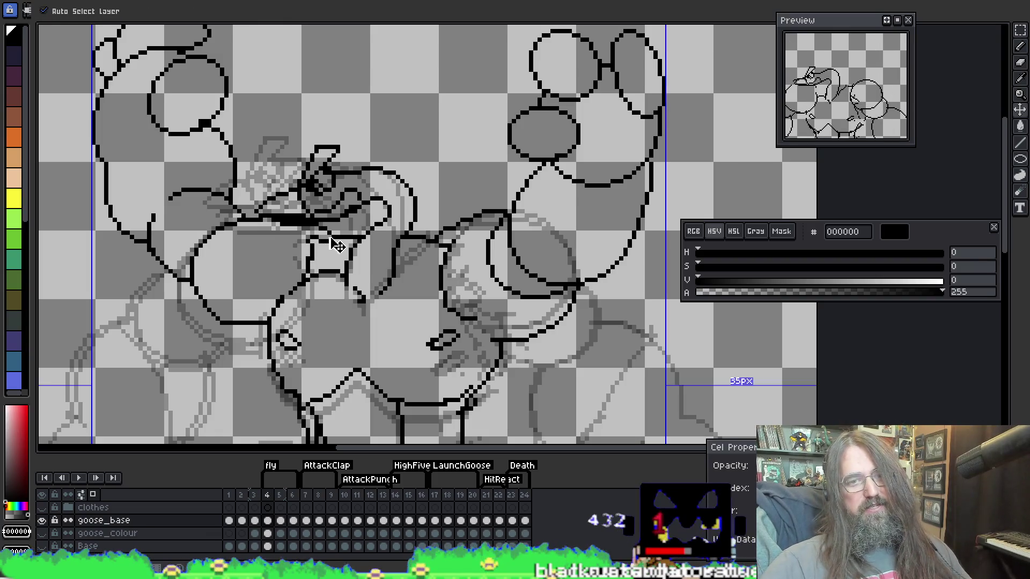
key(e)
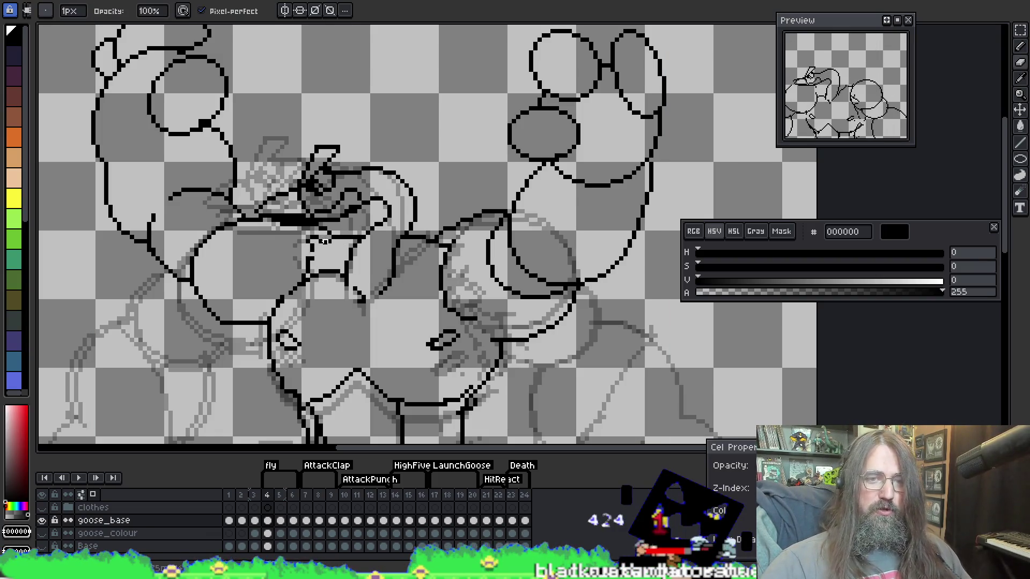
key(o)
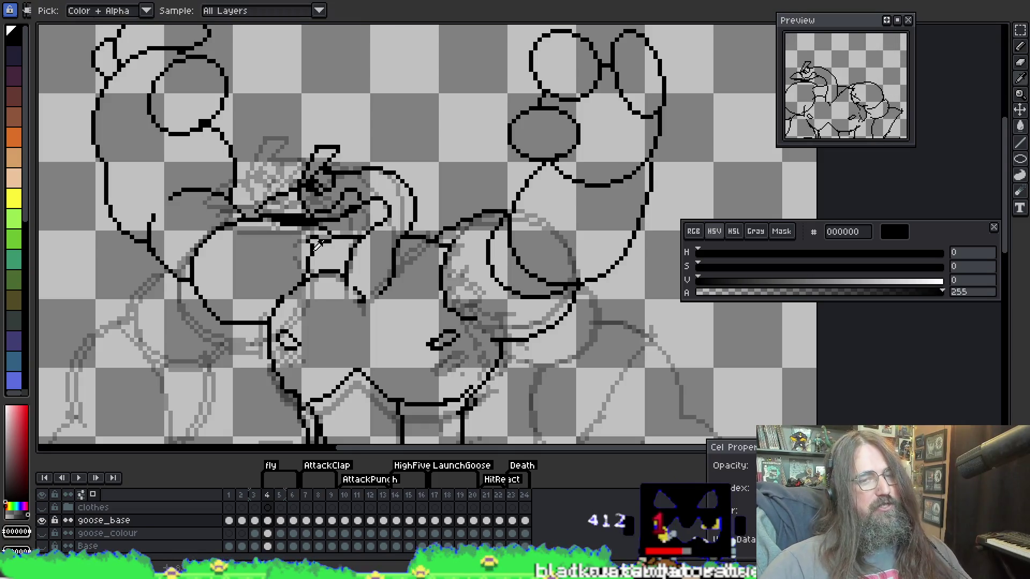
key(b)
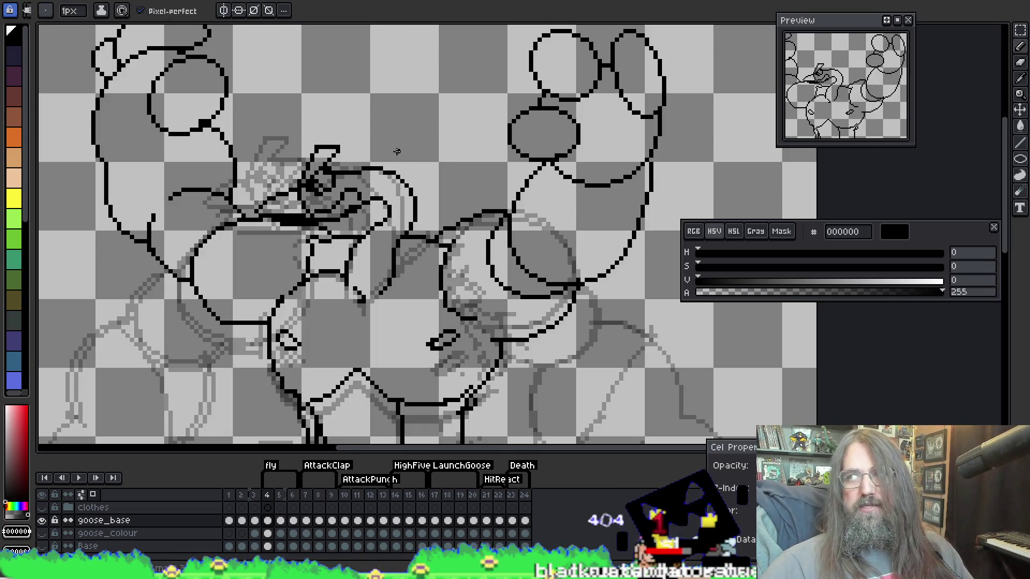
key(i)
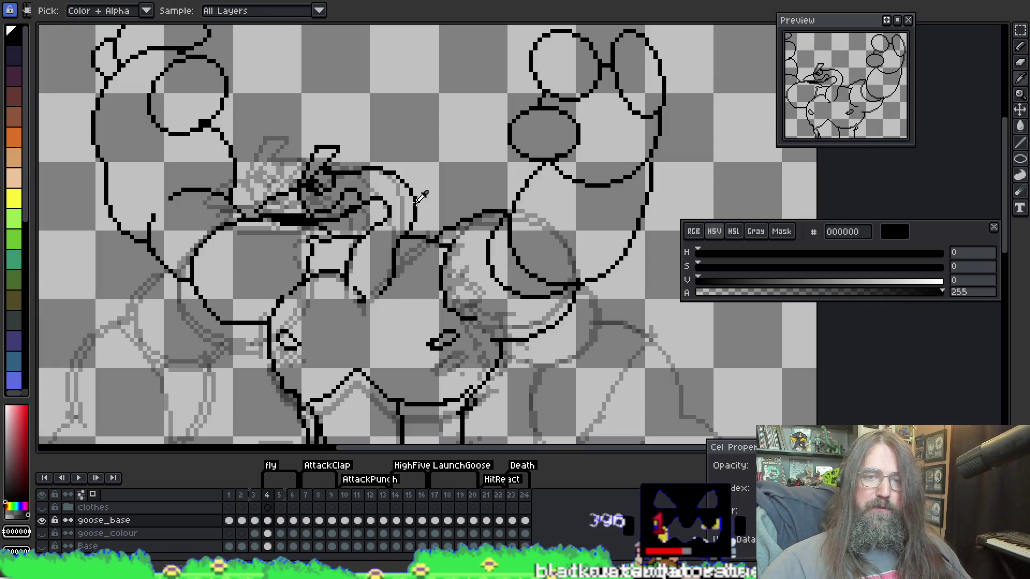
key(b)
key(Return)
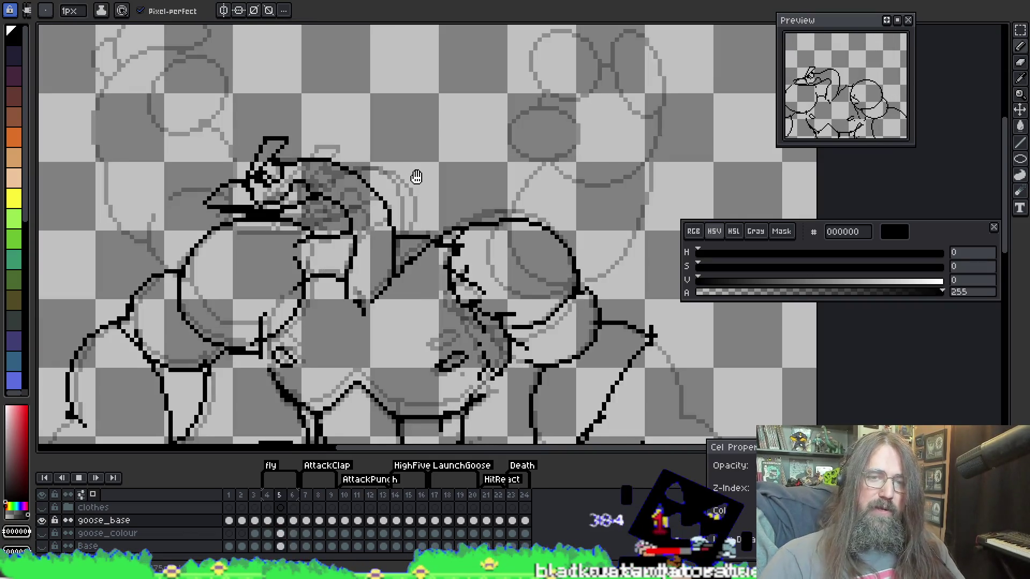
Zoom out, stop playback, and step between frames 4 and 5 to inspect the poses
scroll(370, 237, down, 1)
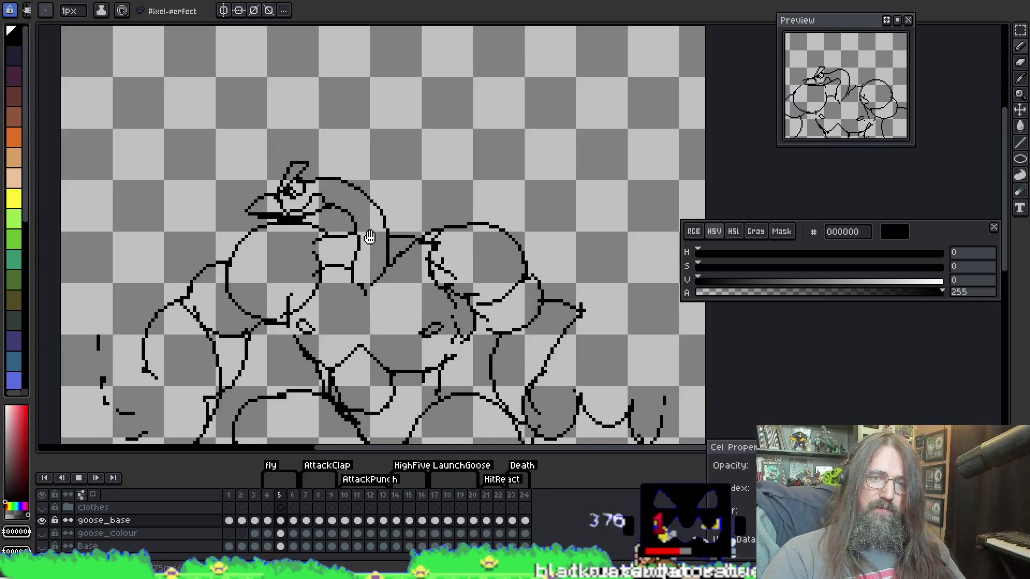
drag(395, 272, 387, 230)
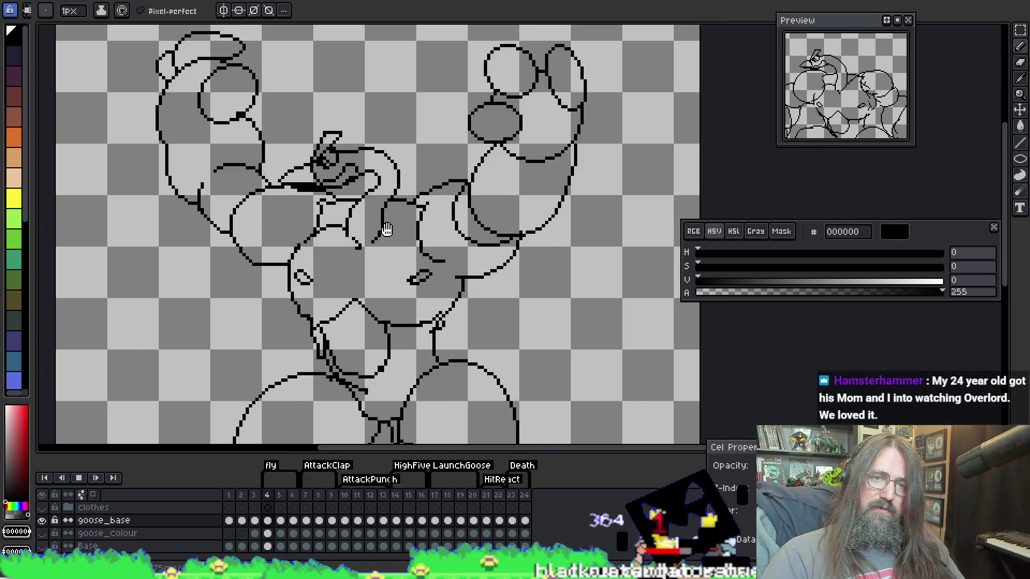
scroll(389, 237, down, 1)
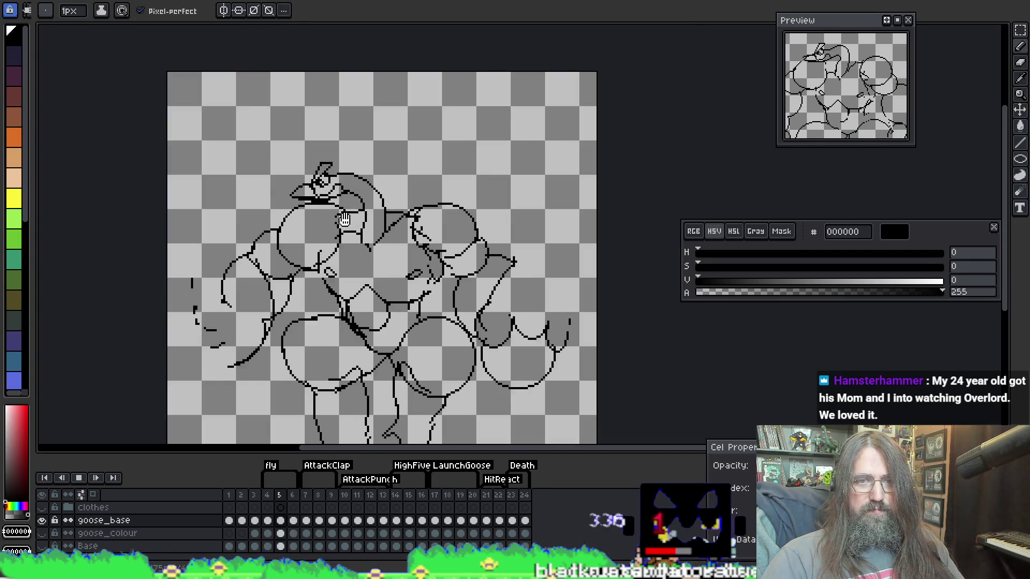
key(Return)
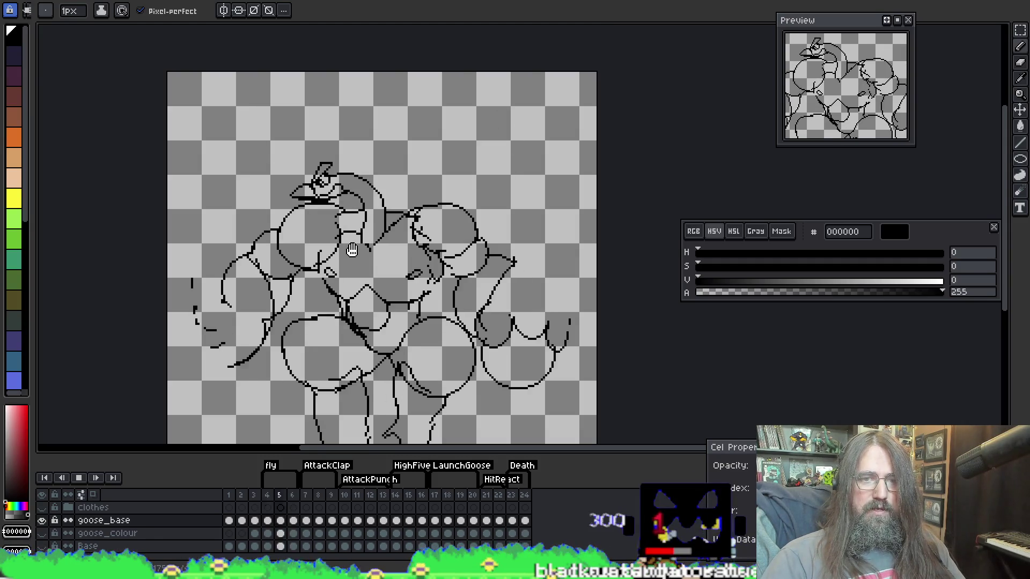
key(Return)
key(Return)
key(Return)
key(Left)
key(Right)
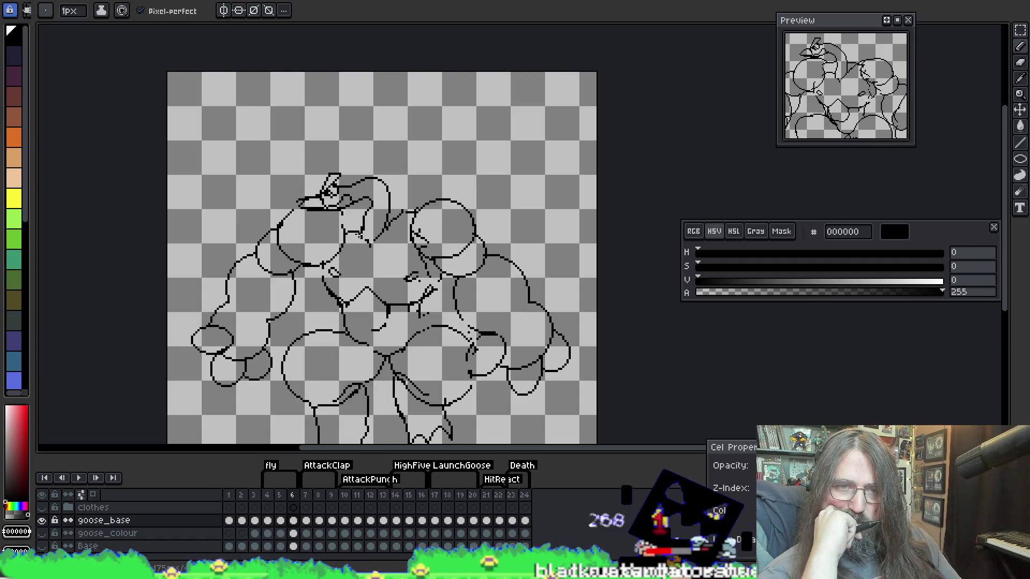
key(Return)
key(Return)
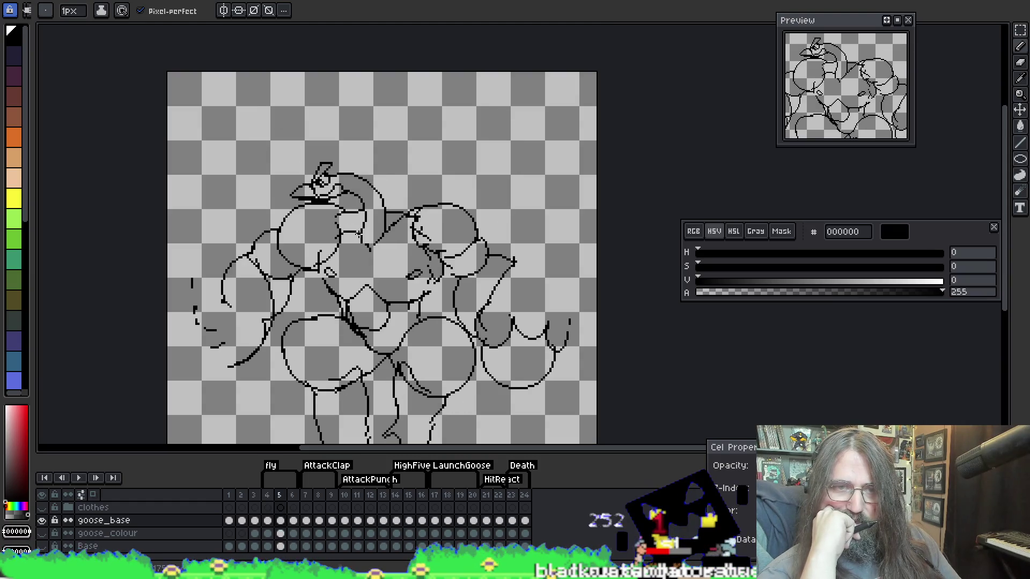
Replay the attack, then stop and compare neighbouring frames, settling on frame 5
key(Return)
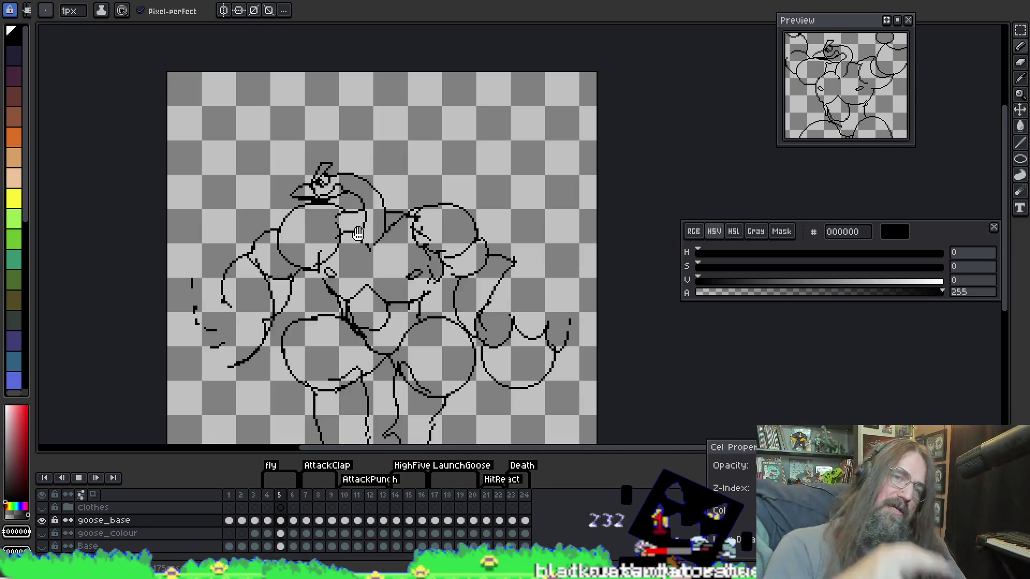
key(Return)
scroll(378, 203, up, 2)
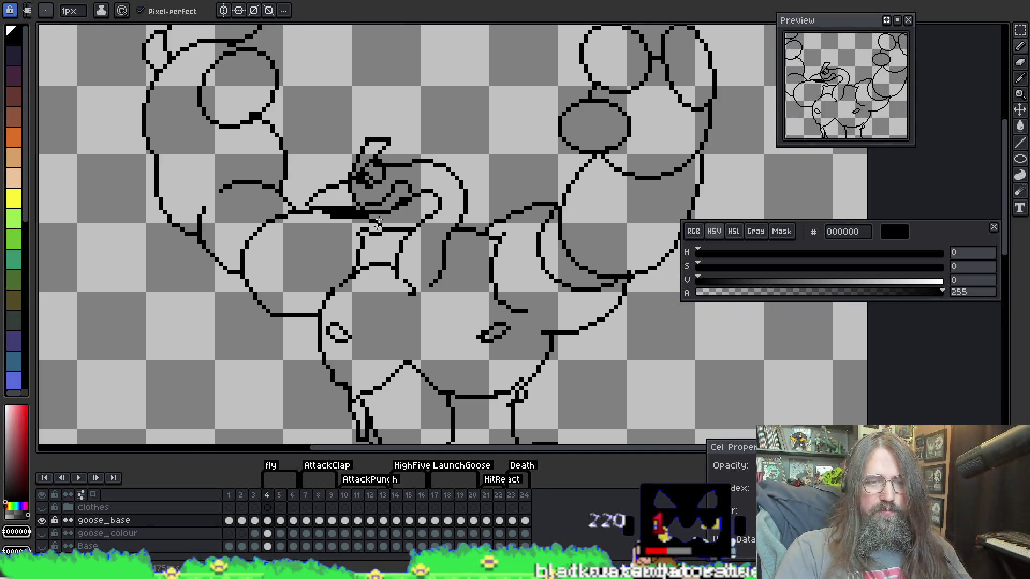
scroll(377, 223, down, 2)
key(ctrl+Right)
scroll(359, 193, up, 2)
key(Right)
key(Right)
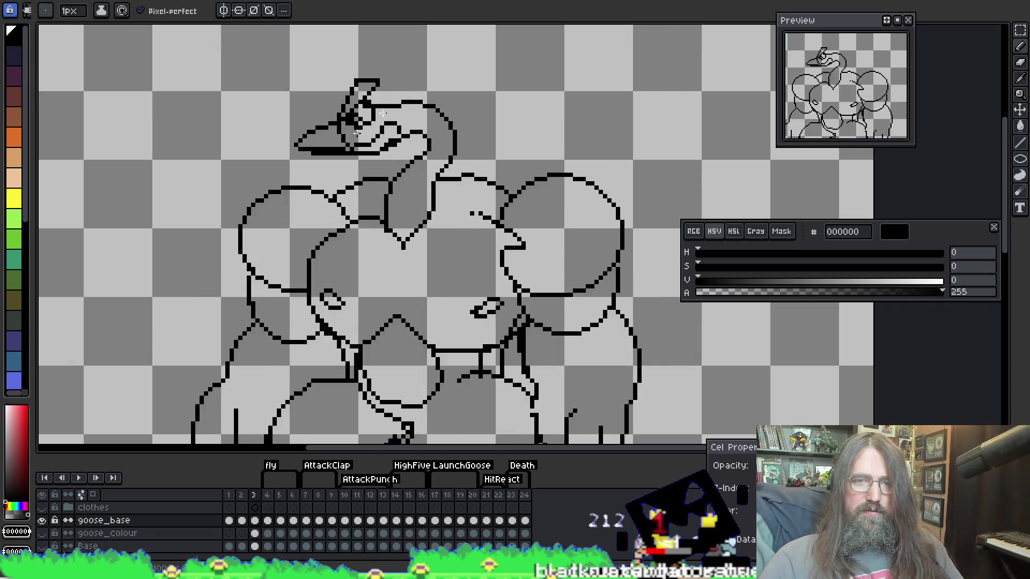
key(Left)
key(Left)
Marquee-select the goose's head on frame 5, deselect, and reframe the view on the head
key(m)
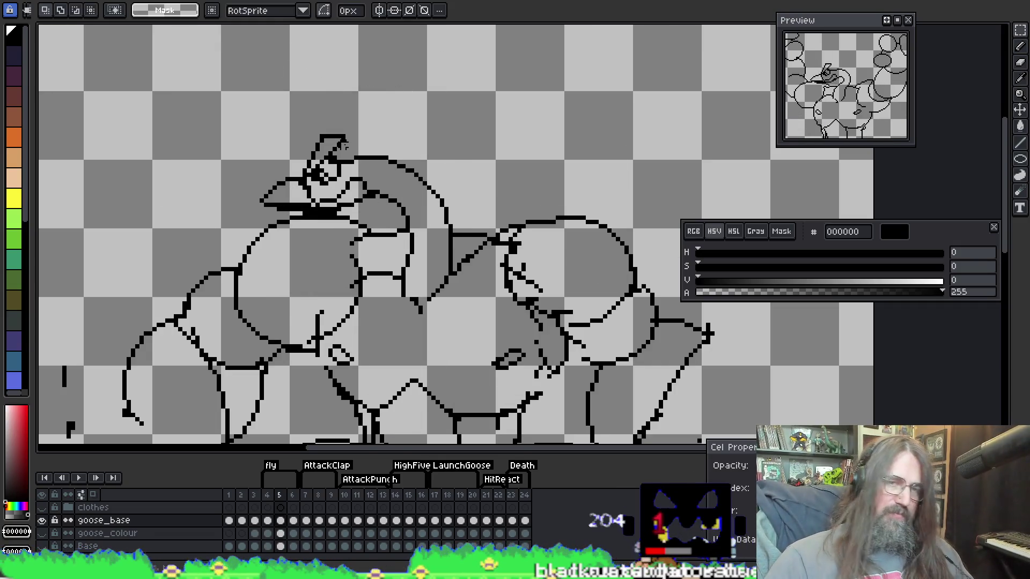
mouse_move(240, 102)
mouse_down()
mouse_move(380, 218)
mouse_move(355, 208)
mouse_up()
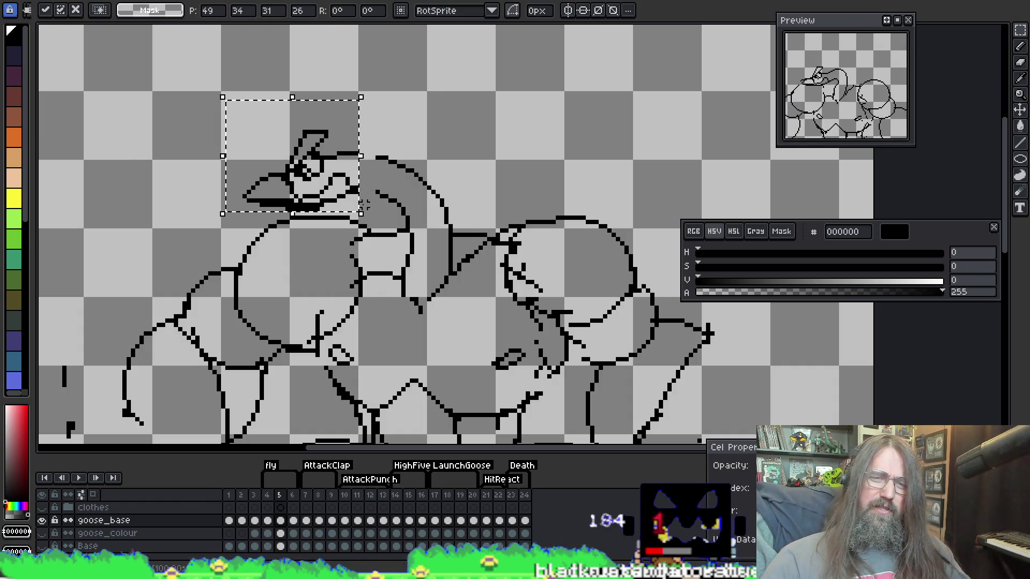
key(ctrl+d)
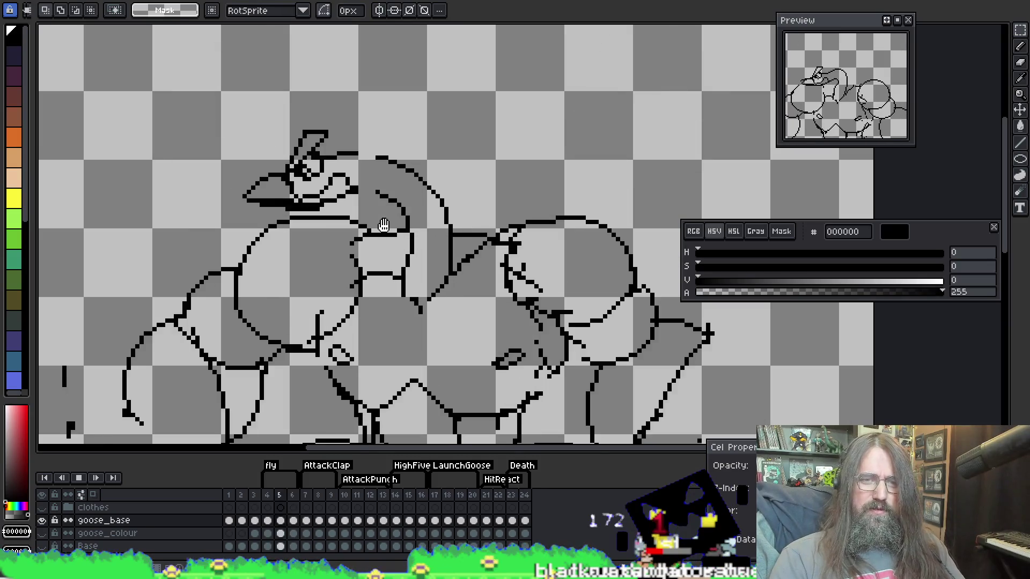
scroll(384, 225, down, 2)
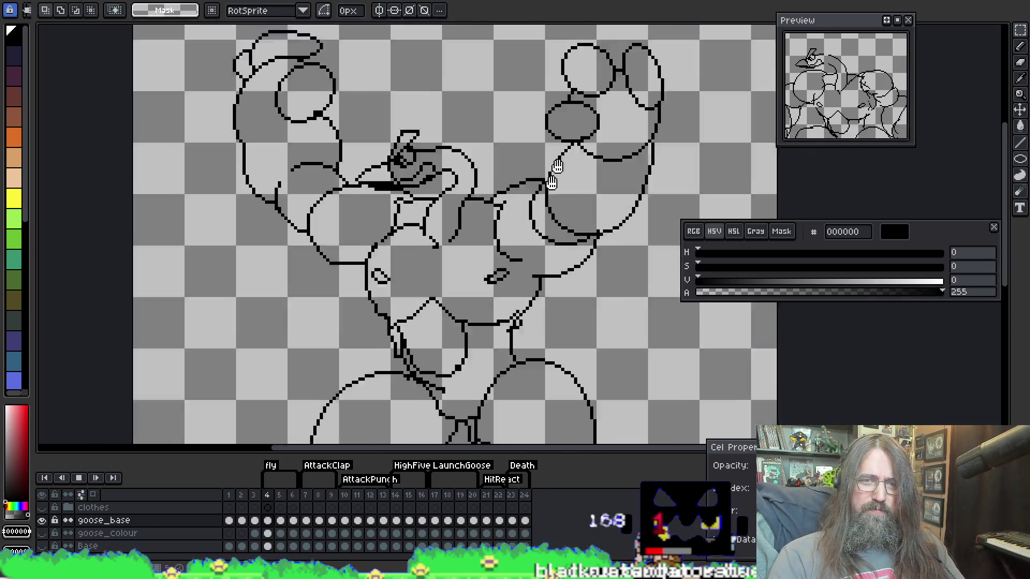
drag(555, 172, 513, 152)
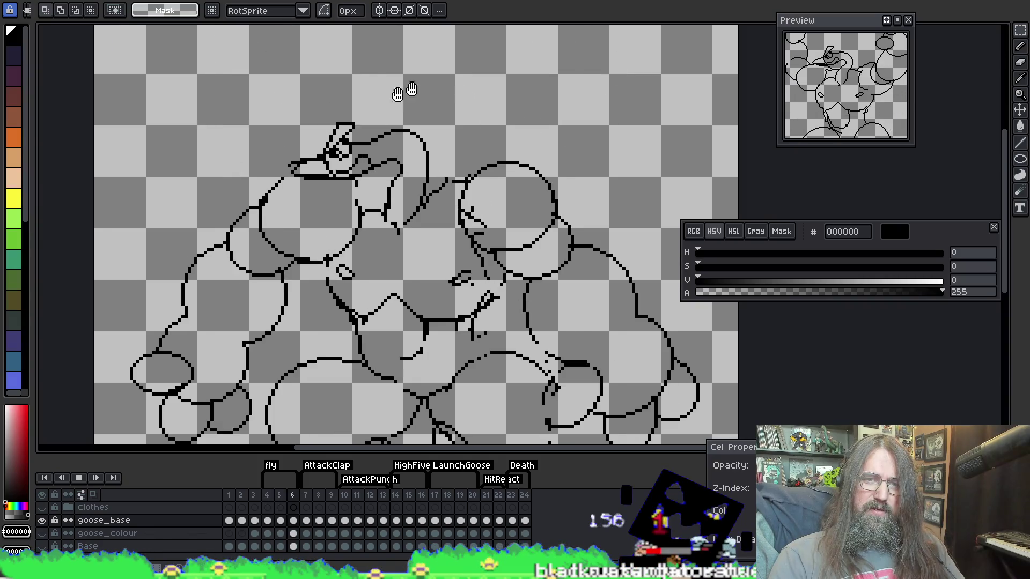
scroll(360, 129, up, 2)
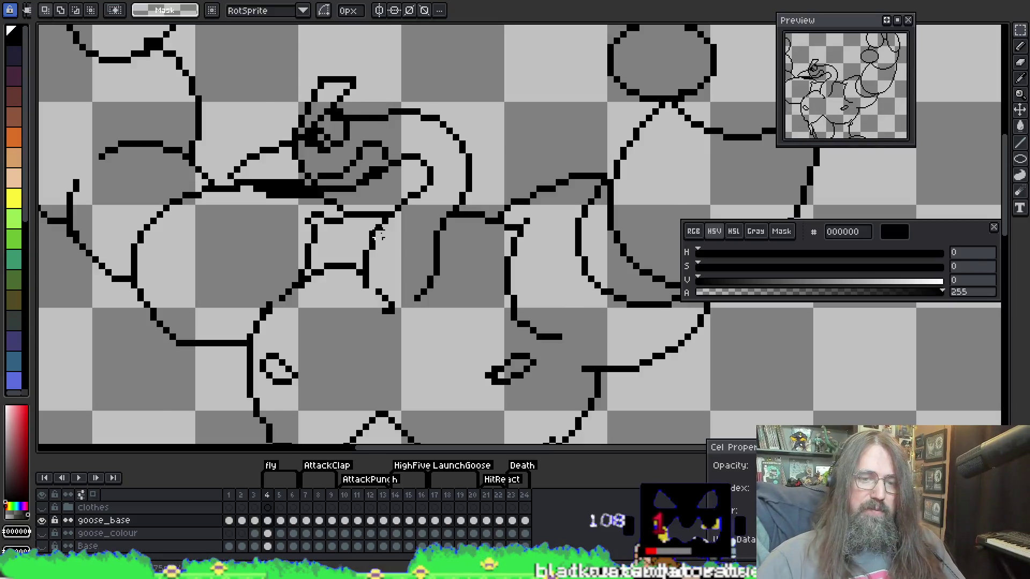
drag(385, 34, 429, 31)
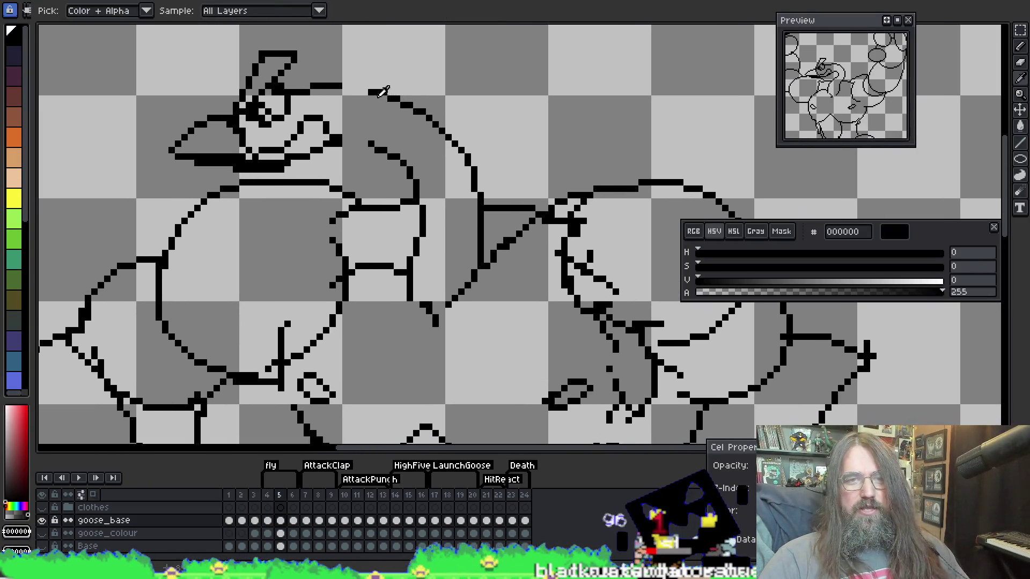
Extend the black line along the top of the head and erase stray pixels around it
key(b)
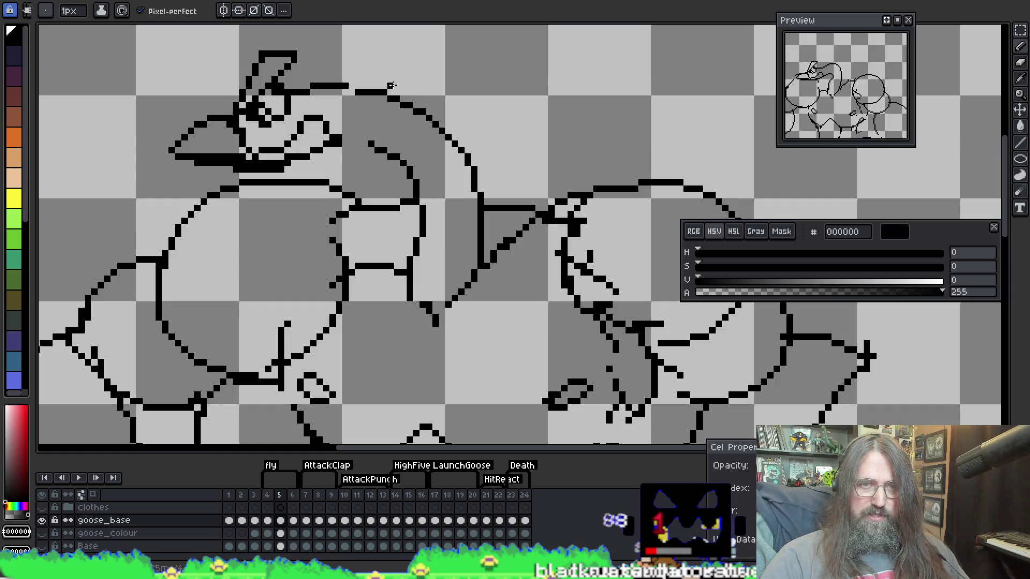
drag(350, 137, 368, 139)
key(e)
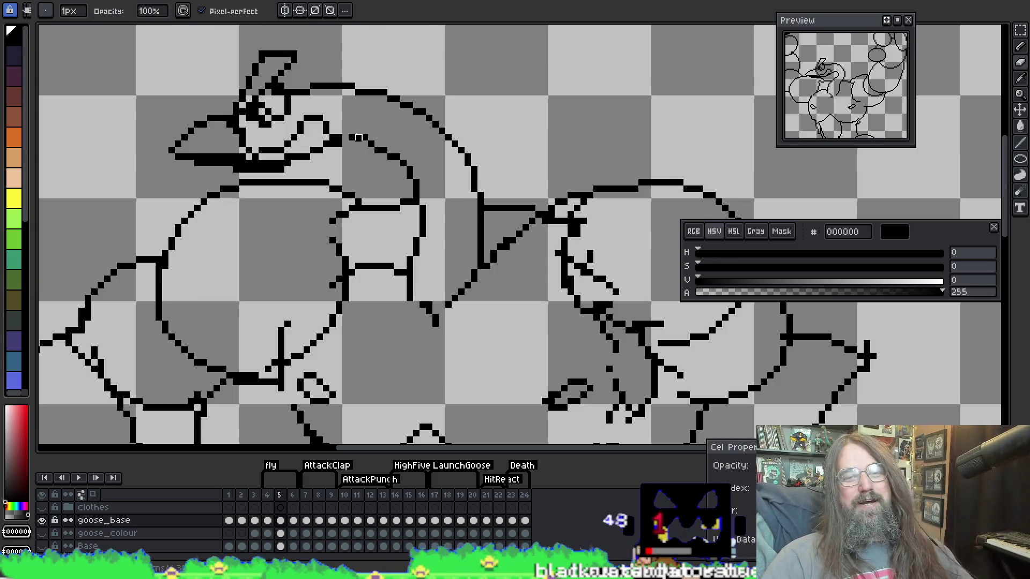
key(b)
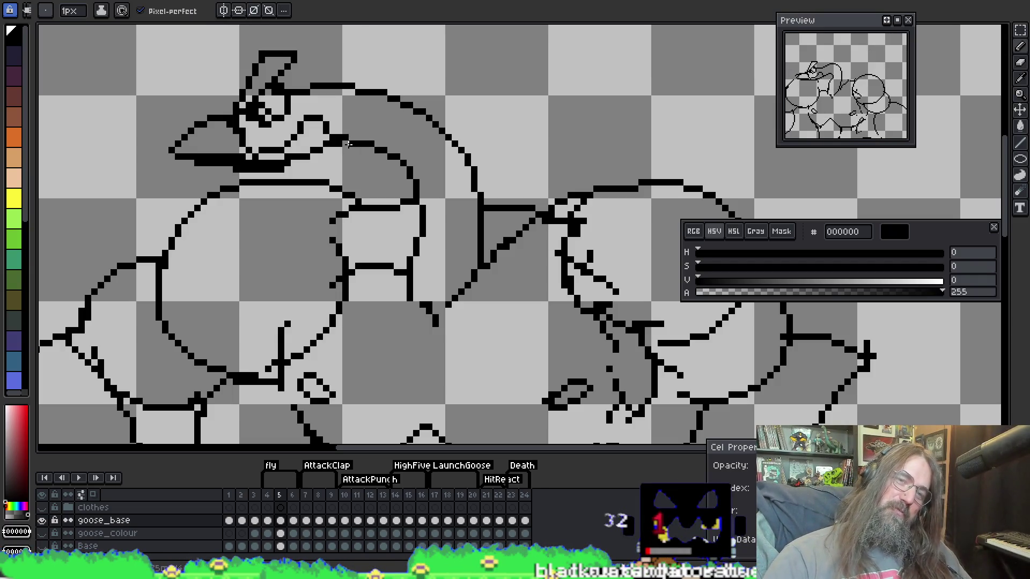
key(e)
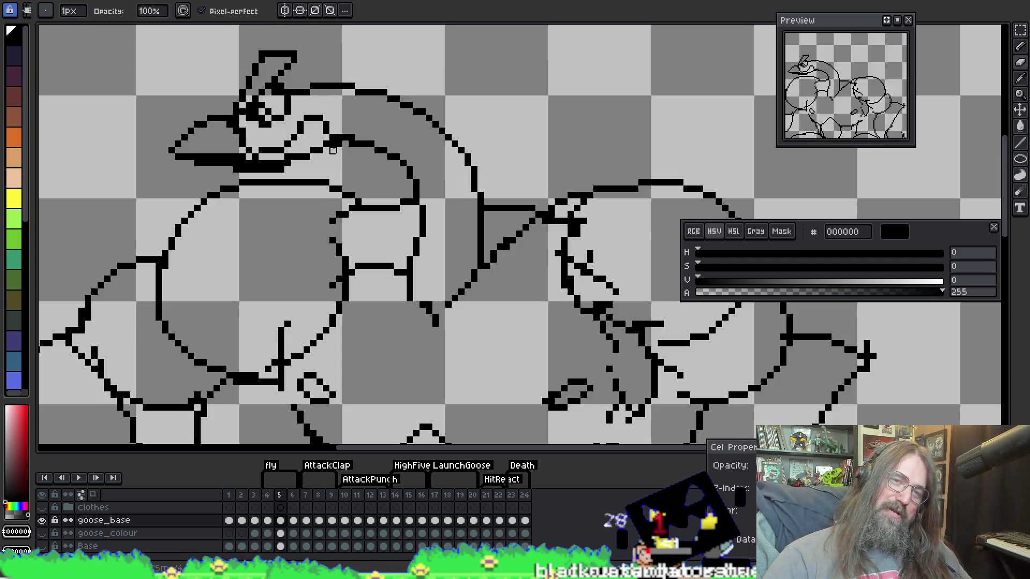
key(i)
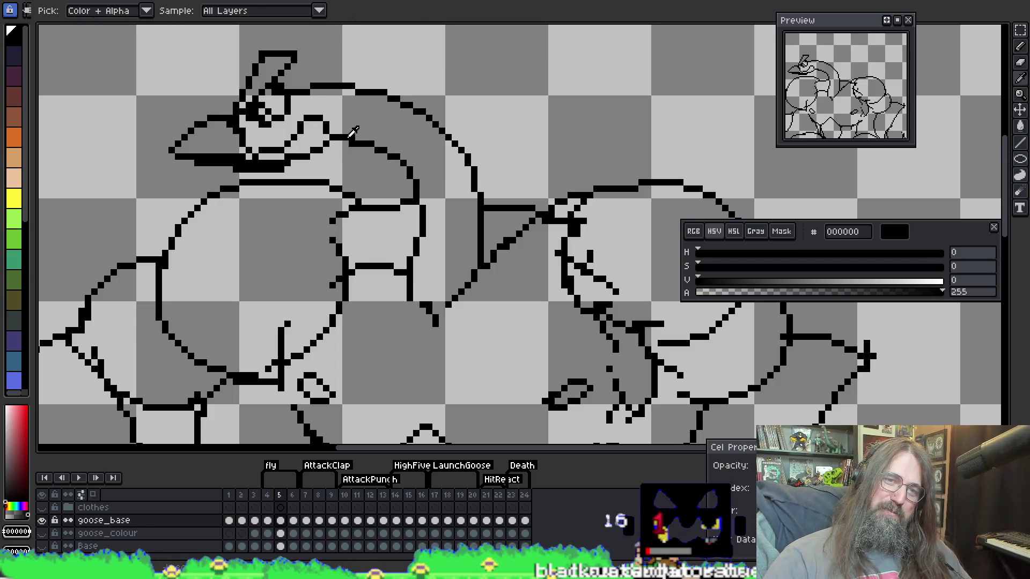
key(b)
key(i)
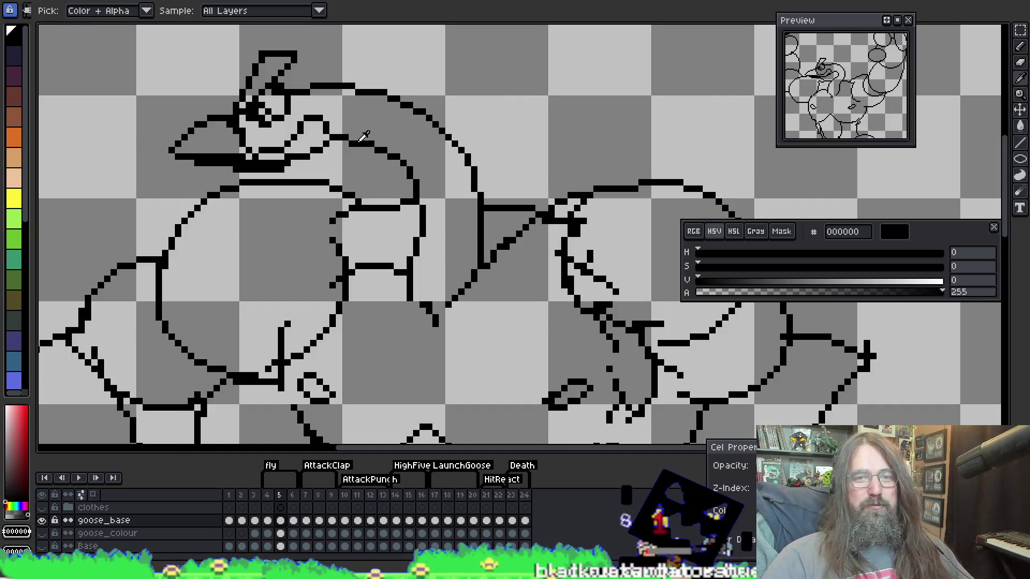
key(b)
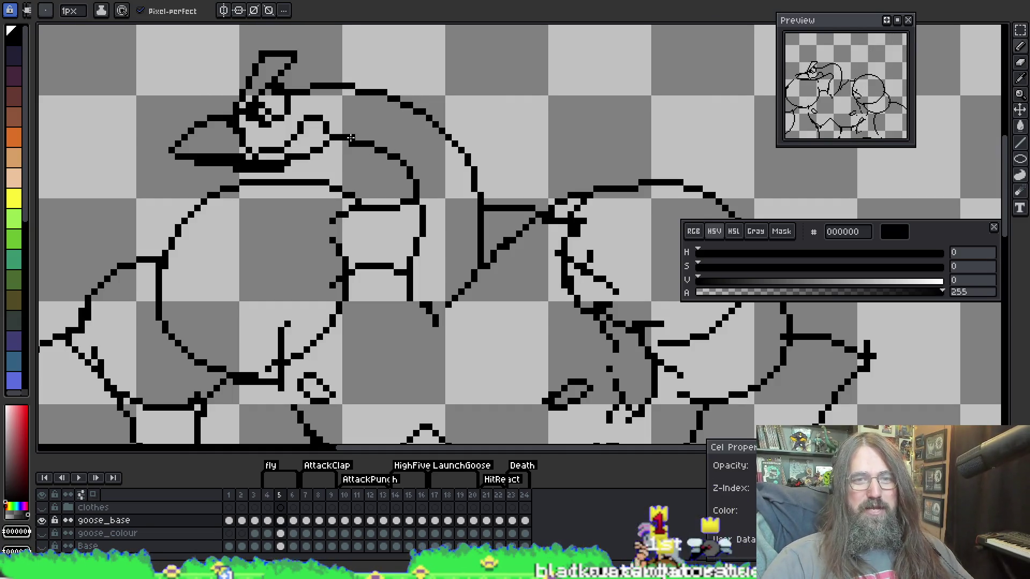
Place single black pixels along the head and neck lines, then play the attack animation
key(i)
key(b)
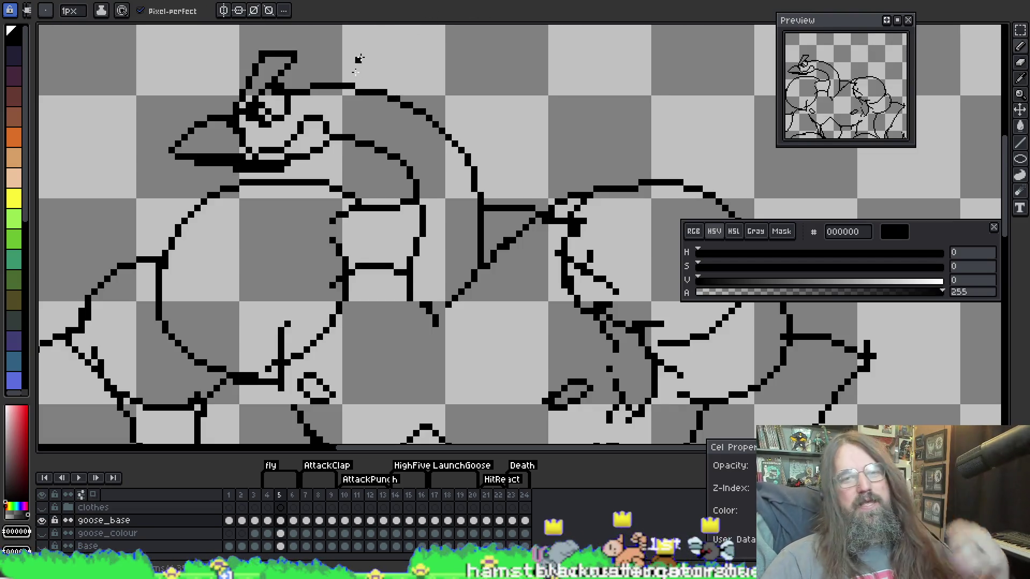
key(i)
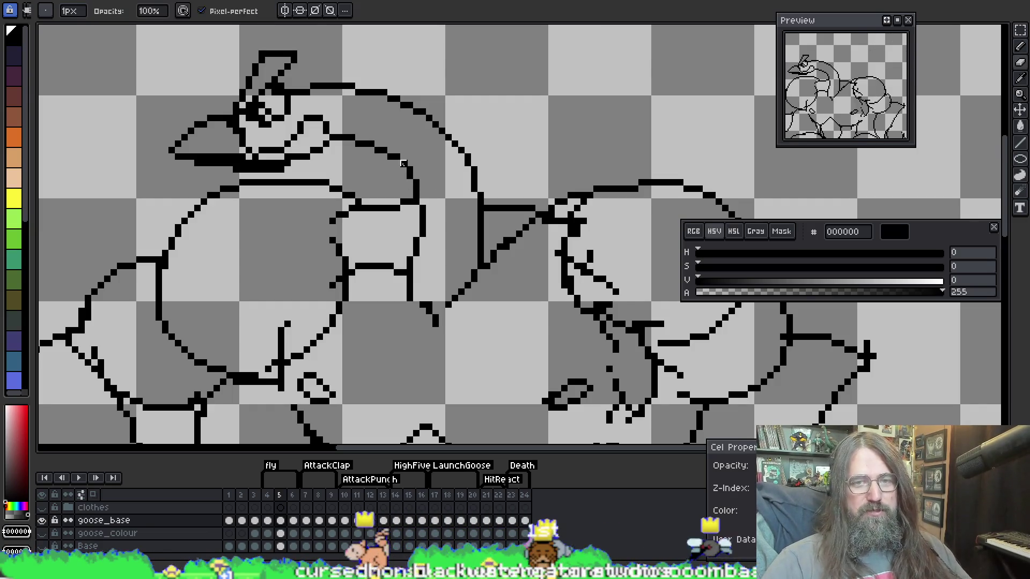
key(b)
key(e)
key(b)
key(e)
key(b)
key(i)
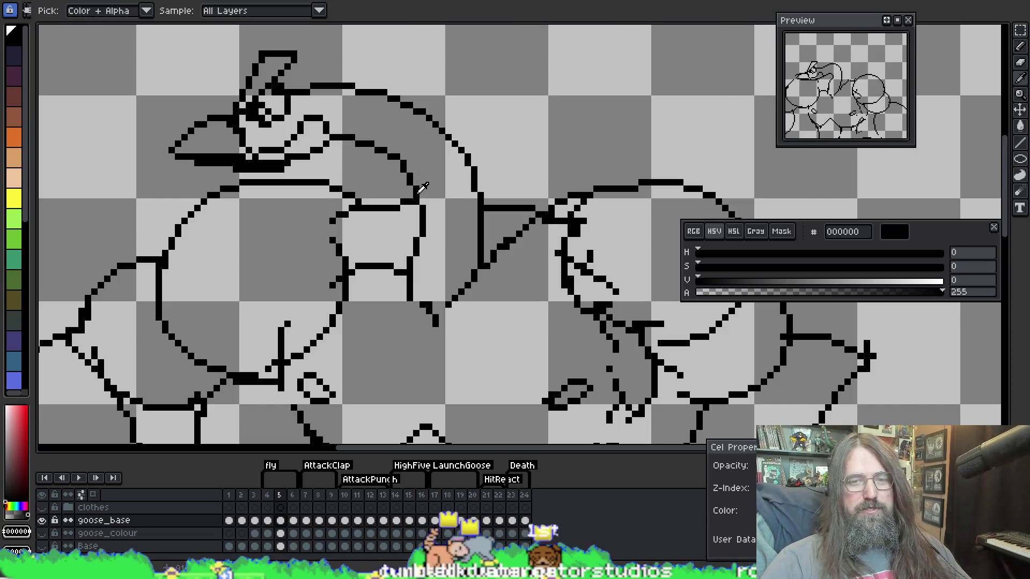
key(b)
key(Return)
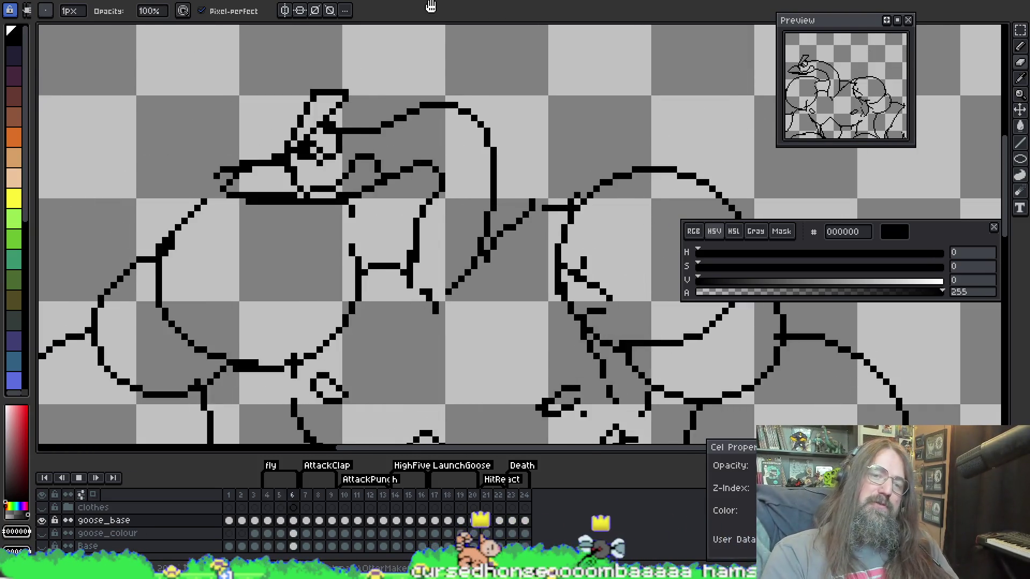
Stop playback and zoom in, recentred on the goose's body on frame 5
scroll(352, 244, down, 2)
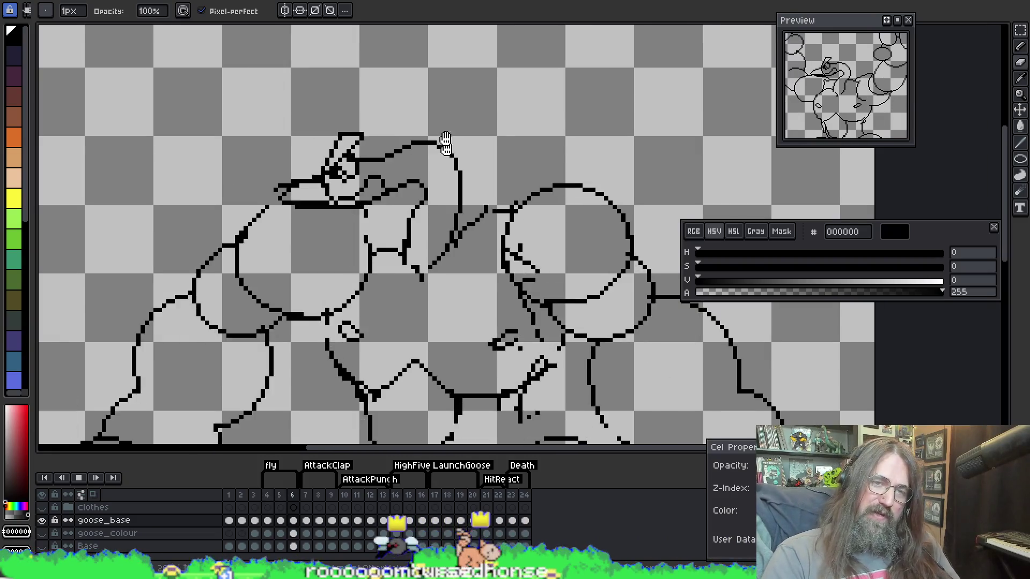
scroll(445, 142, down, 1)
drag(456, 164, 449, 216)
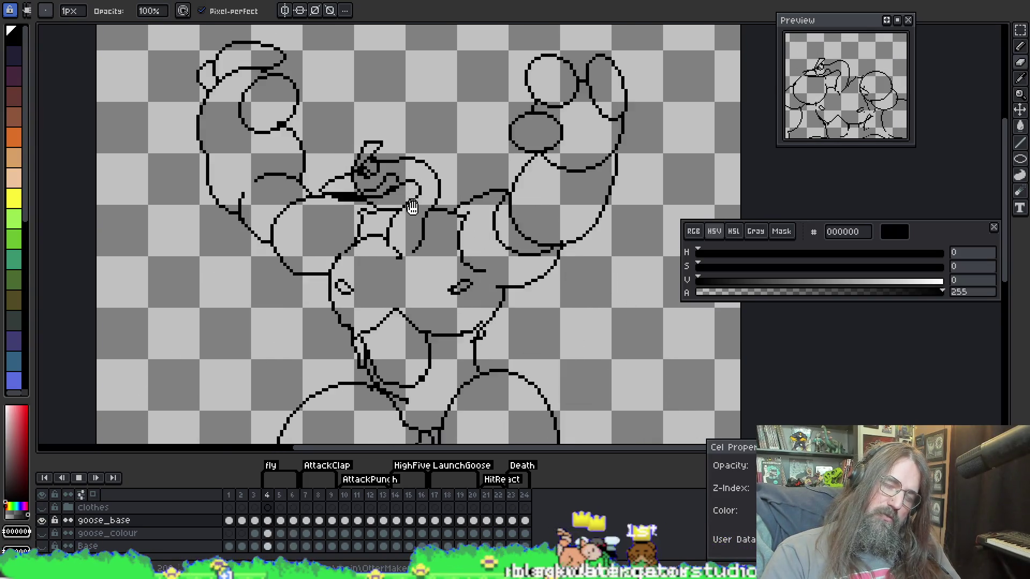
scroll(413, 266, down, 1)
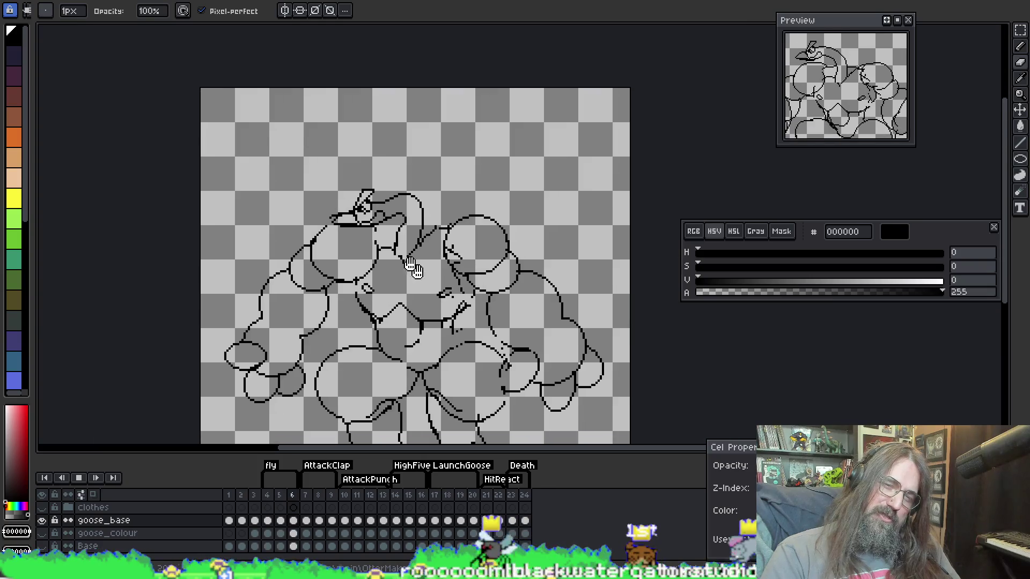
scroll(413, 265, up, 2)
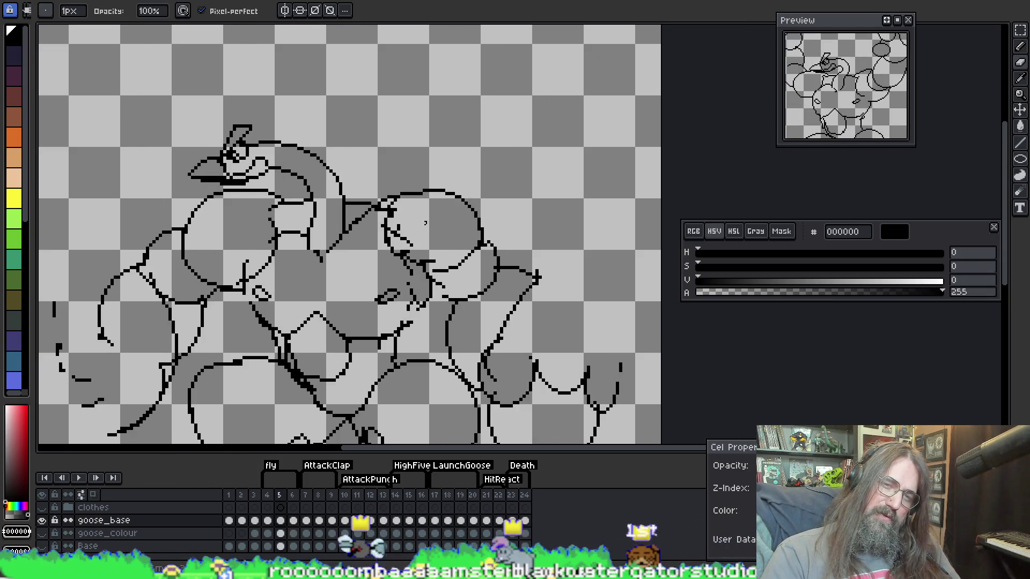
scroll(506, 147, up, 2)
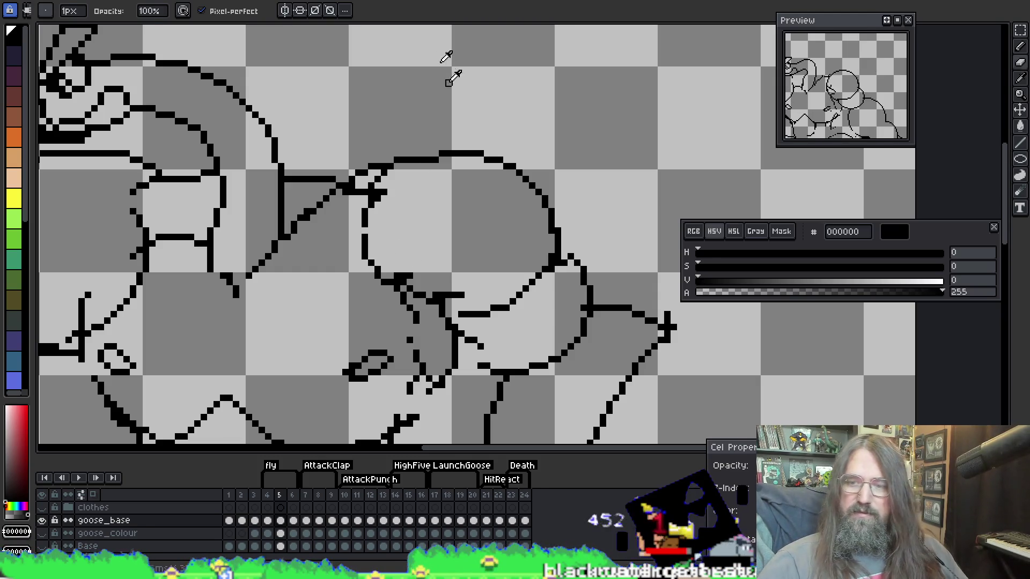
key(i)
key(b)
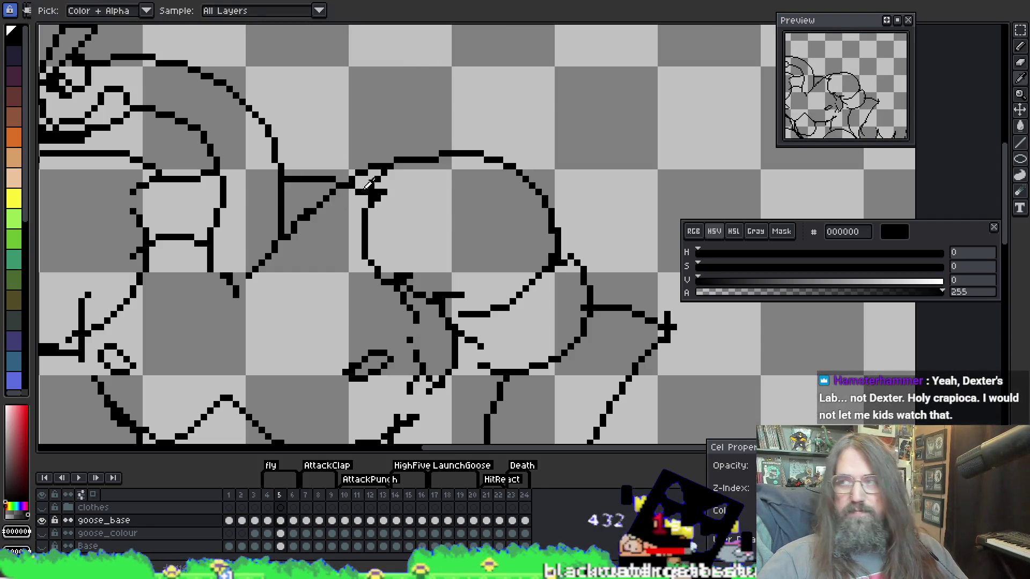
Redraw the fist's outline where it meets the neck, erasing stray pixels
mouse_move(429, 218)
mouse_down()
mouse_move(436, 180)
mouse_move(449, 190)
mouse_move(478, 184)
mouse_up()
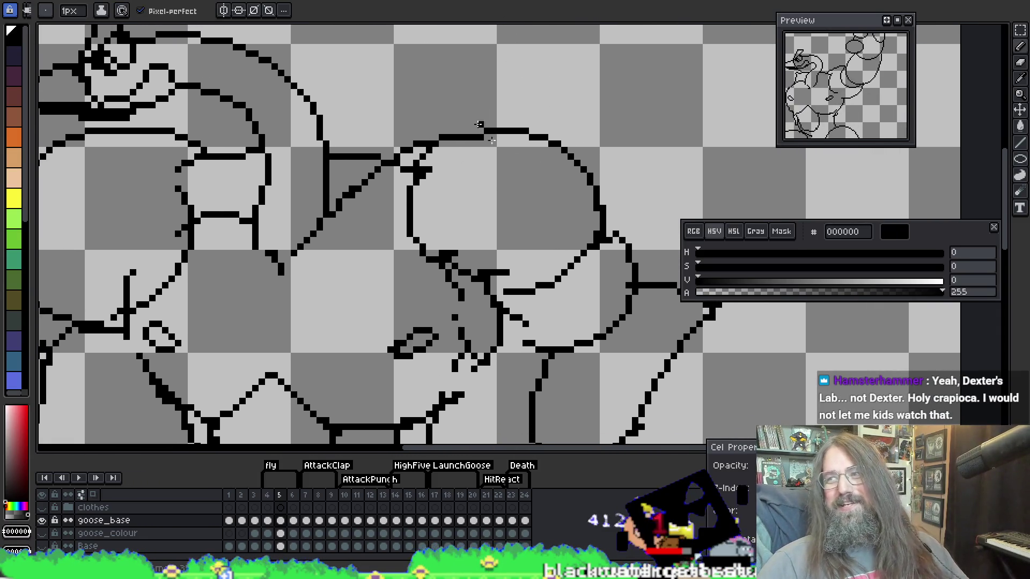
key(o)
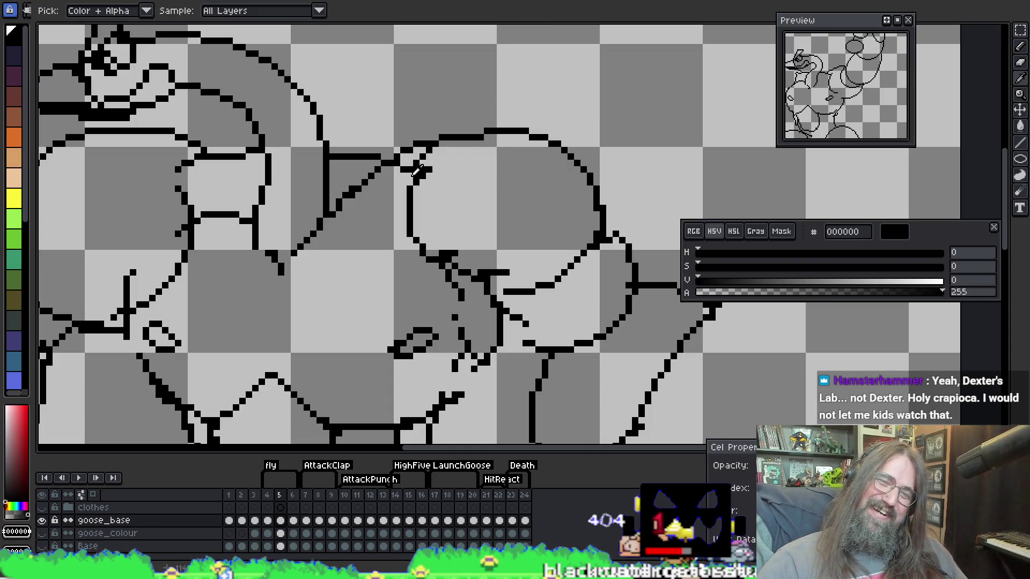
alt+click(418, 171)
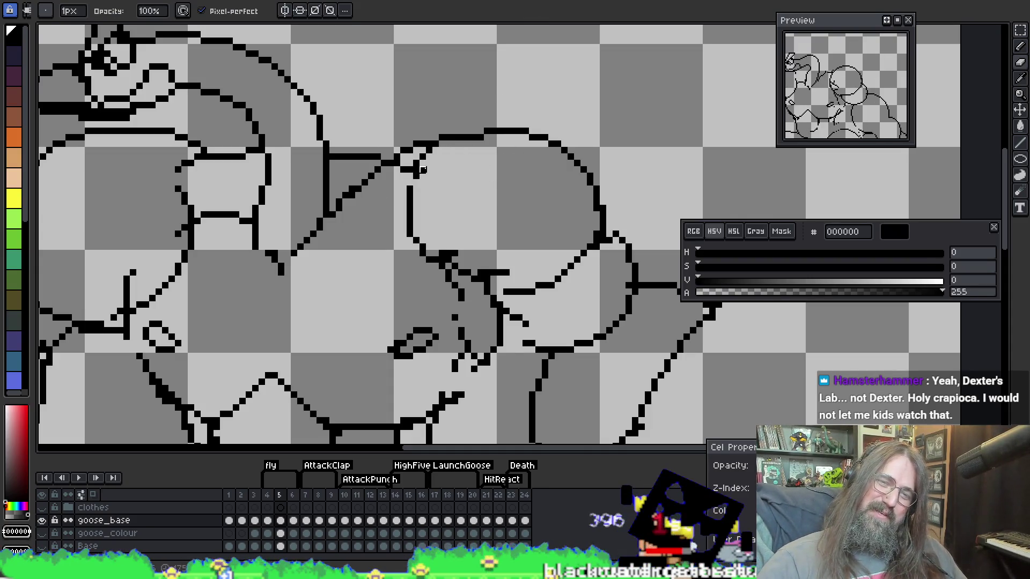
key(e)
key(b)
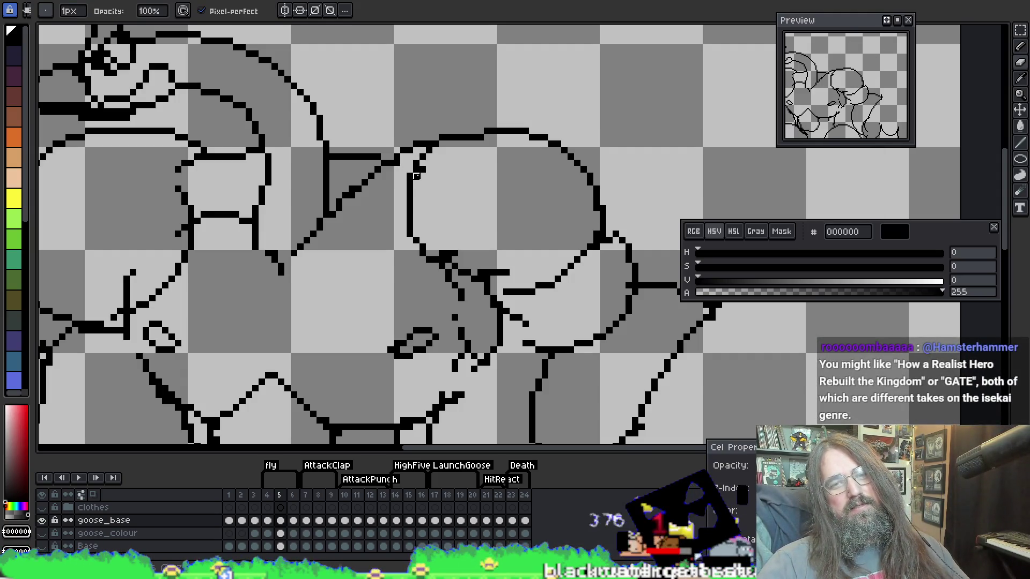
key(e)
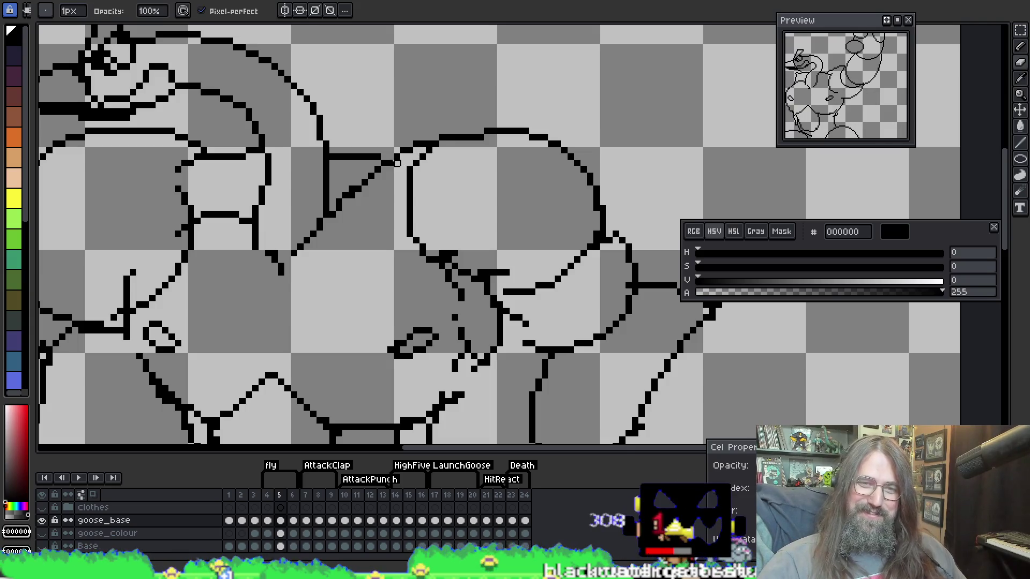
key(b)
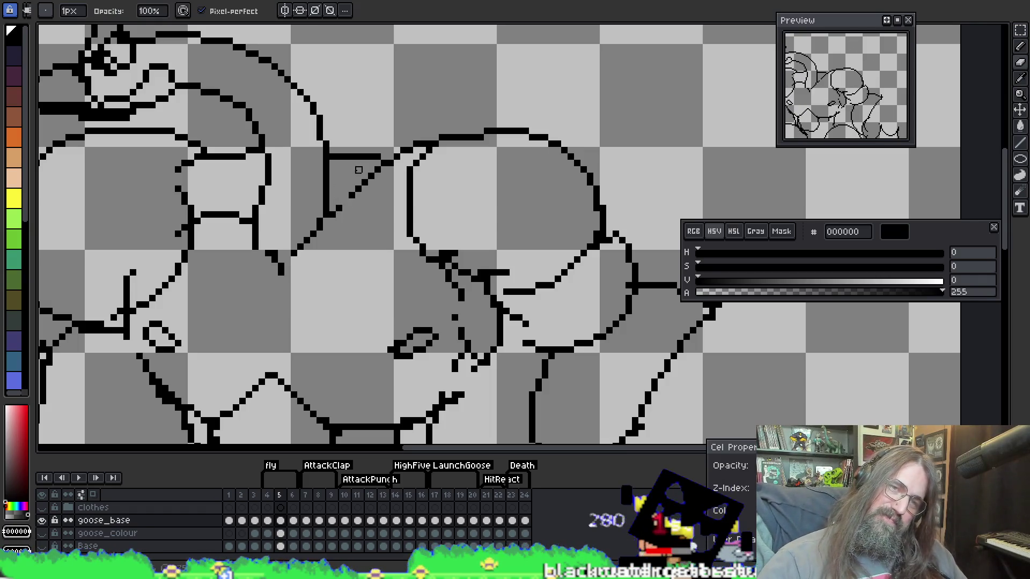
Erase the remaining stray pixels, then bring the YouTube video window over the editor
key(e)
key(b)
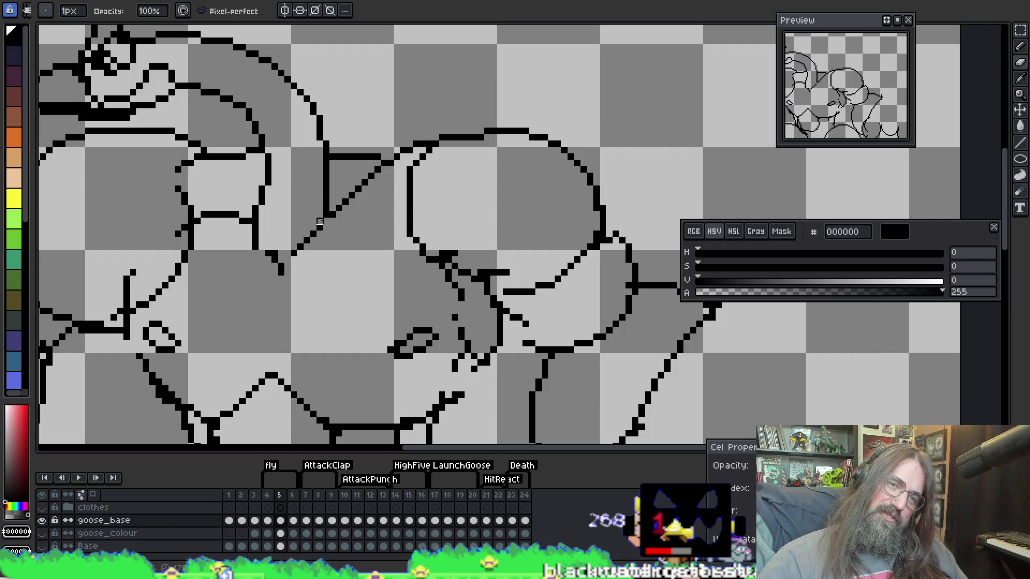
key(e)
key(b)
key(e)
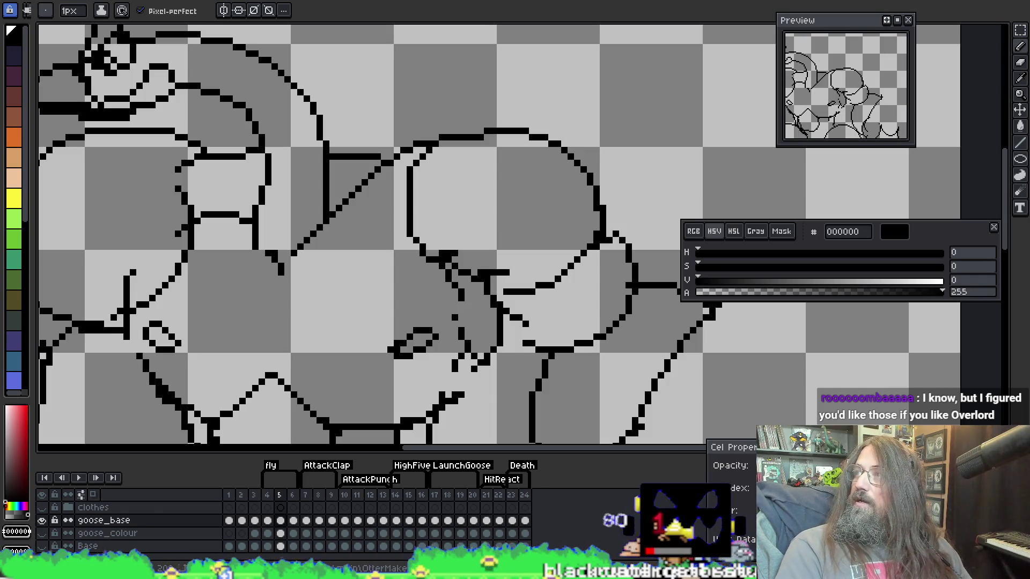
mouse_move(705, 213)
mouse_down()
mouse_move(395, 168)
mouse_move(491, 3)
mouse_move(660, 102)
mouse_move(617, 3)
mouse_move(588, 105)
mouse_move(560, 0)
mouse_up()
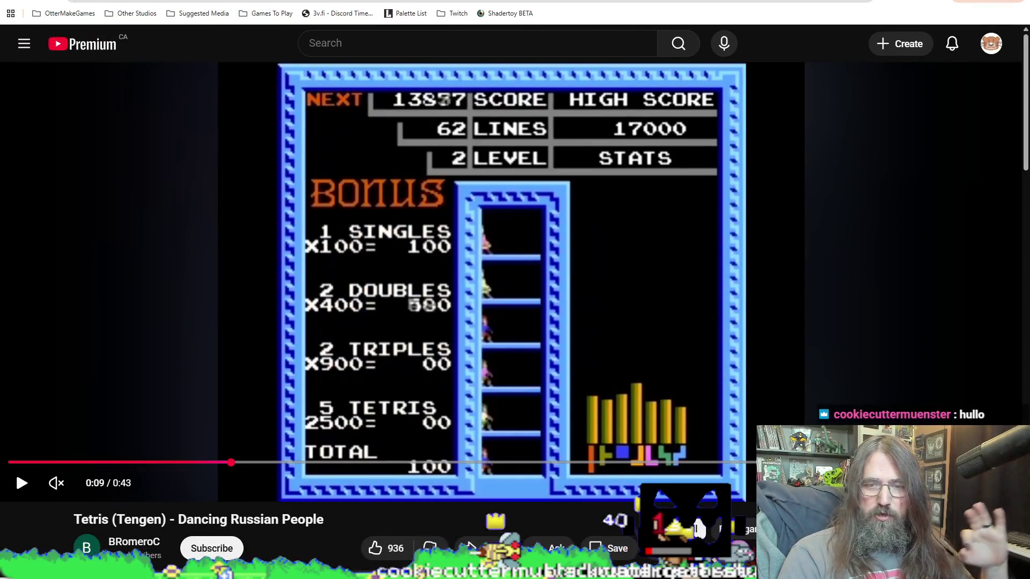
Watch the Tetris (Tengen) Dancing Russian People video full screen, then exit full screen
key(f)
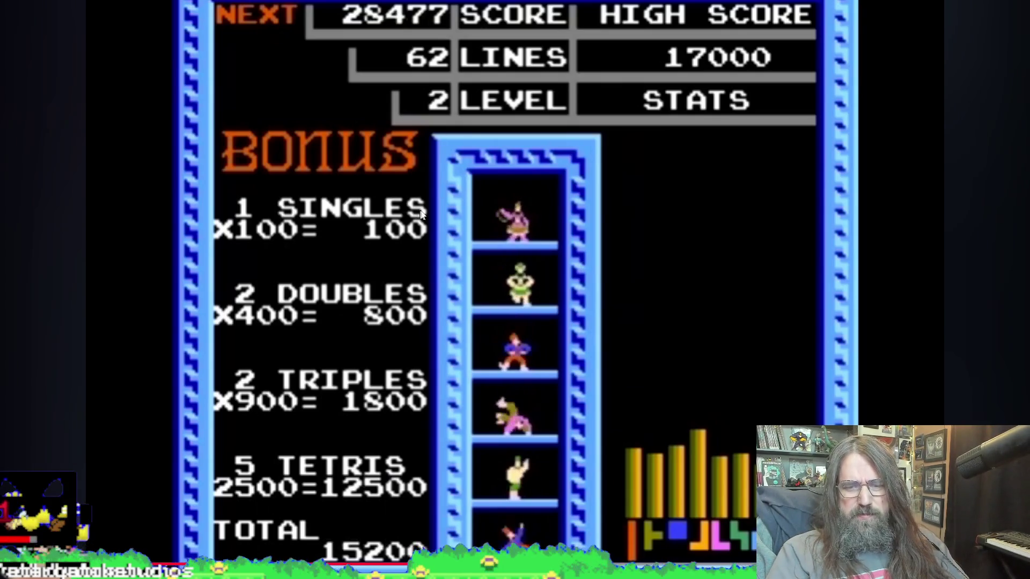
double_click(635, 146)
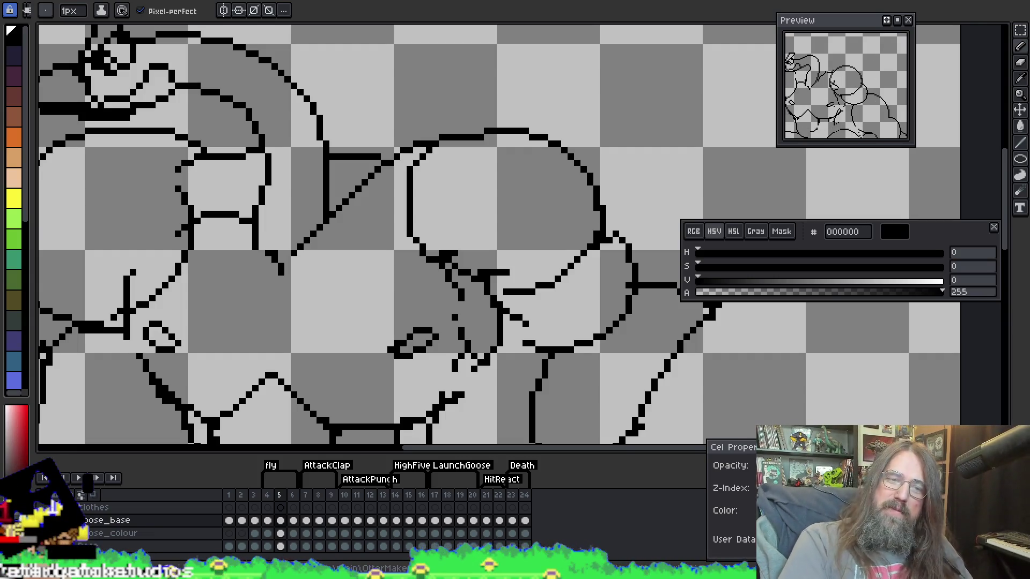
Zoom out, check frames 4 and 6, play the attack, then switch to the Google Images results
scroll(569, 199, down, 3)
scroll(527, 180, down, 1)
key(comma)
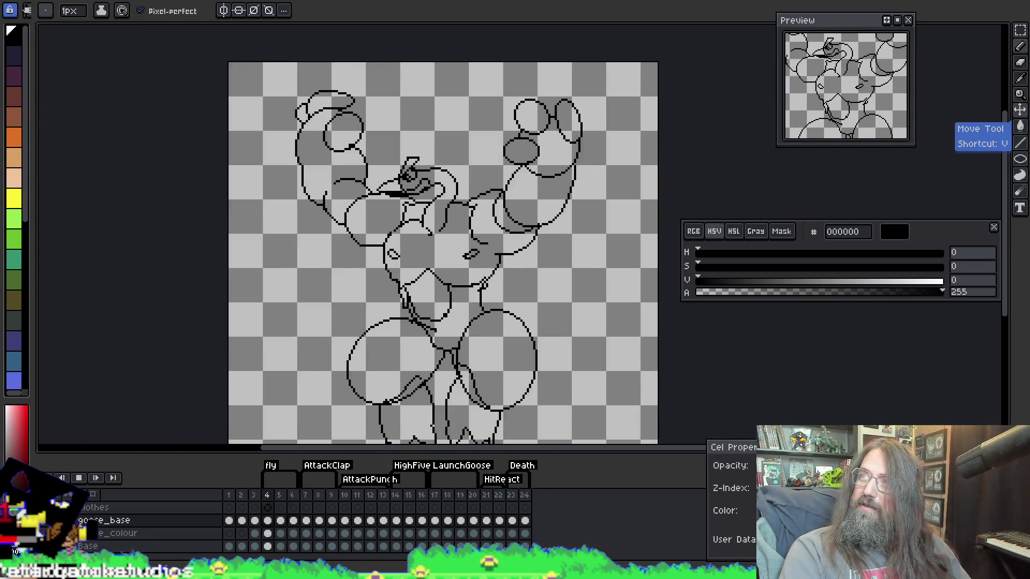
key(period)
key(period)
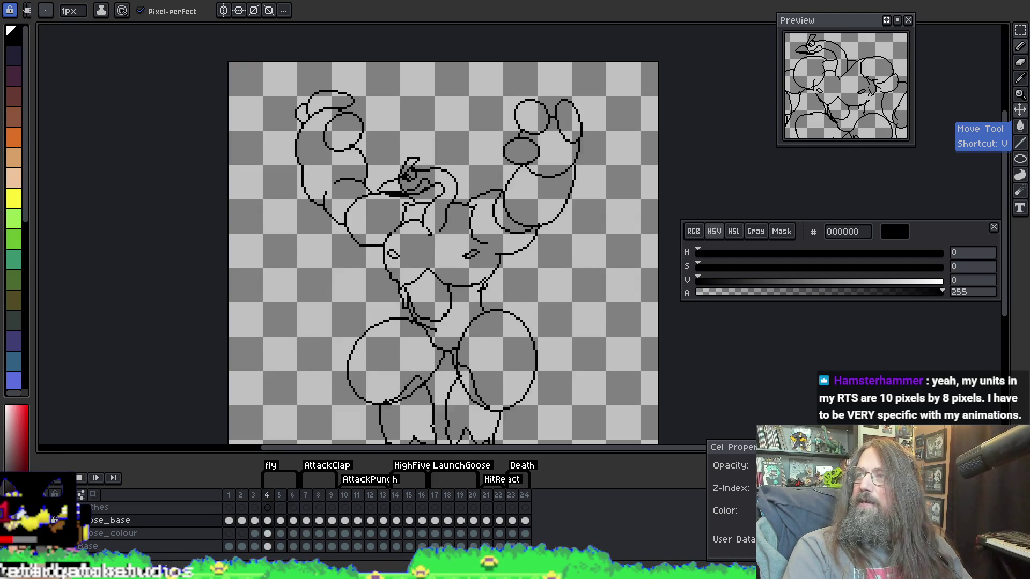
key(F5)
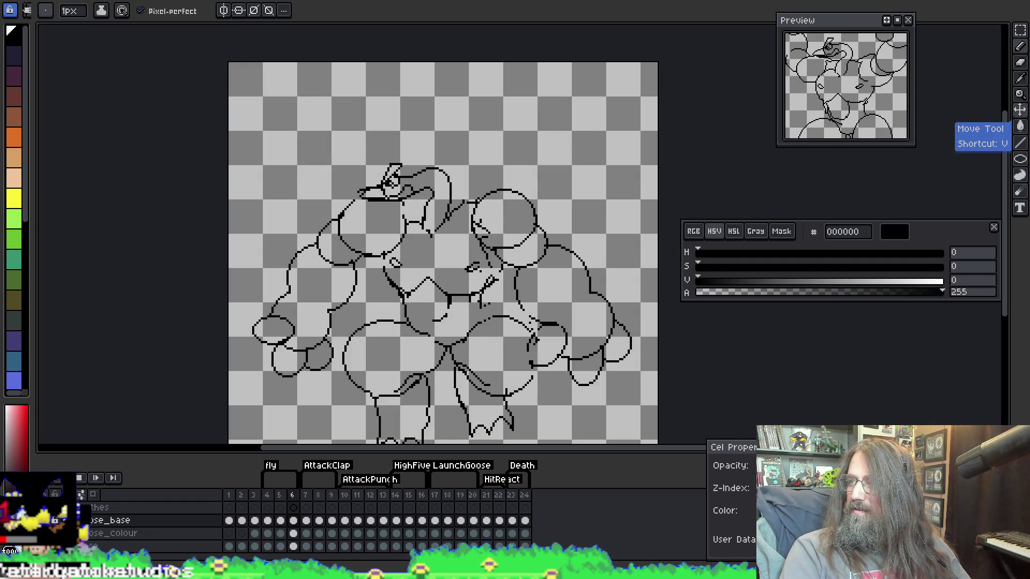
key(alt+Tab)
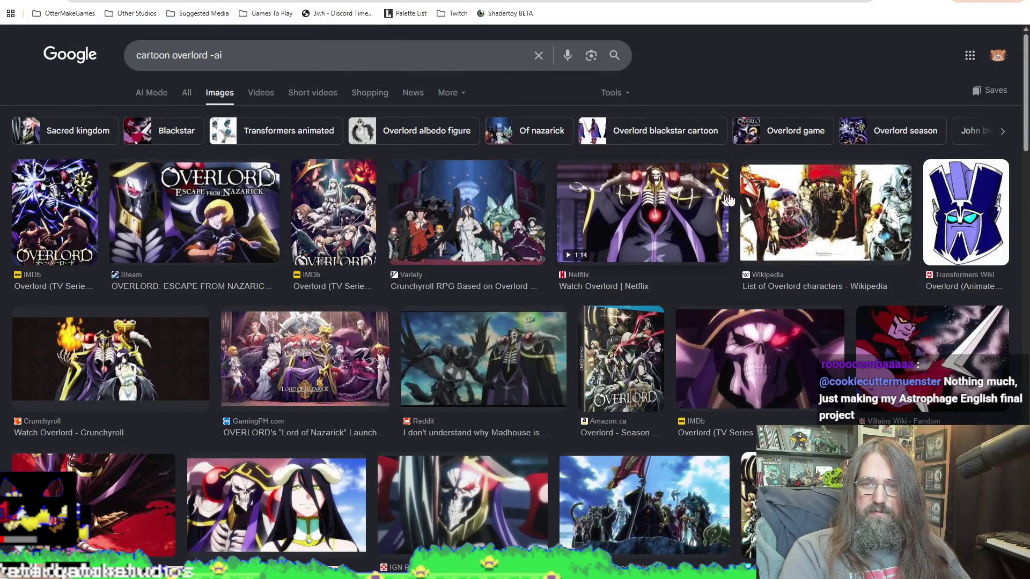
Preview the Overlord: Escape from Nazarick and IMDb Overlord poster images, then return to Aseprite frame 5
click(197, 224)
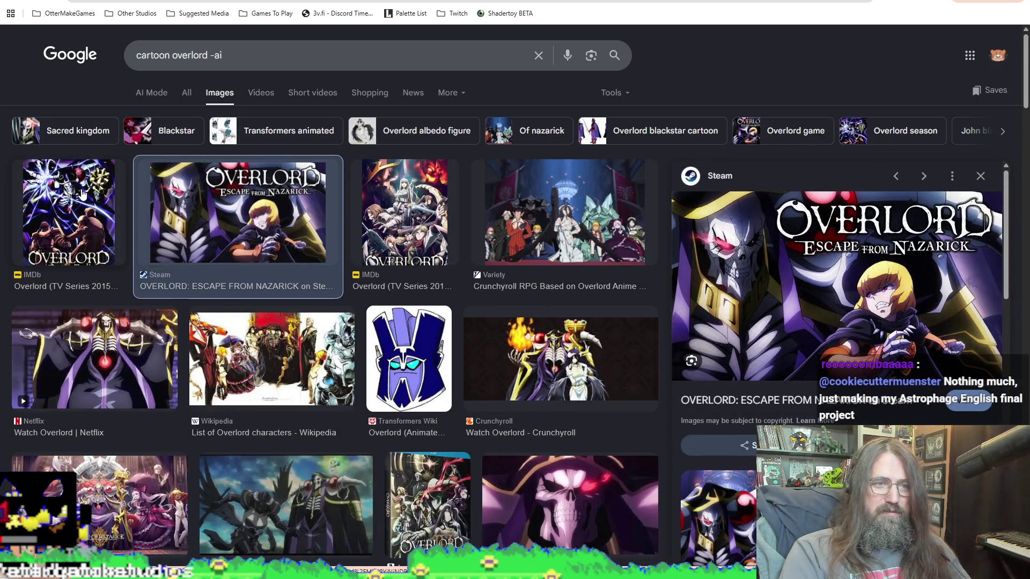
click(75, 207)
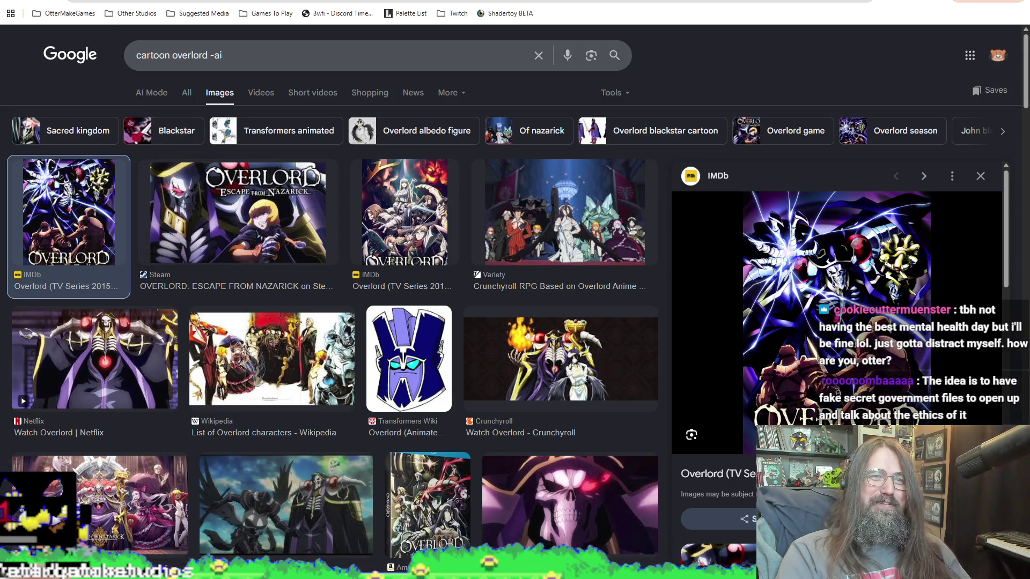
key(alt+Tab)
key(Left)
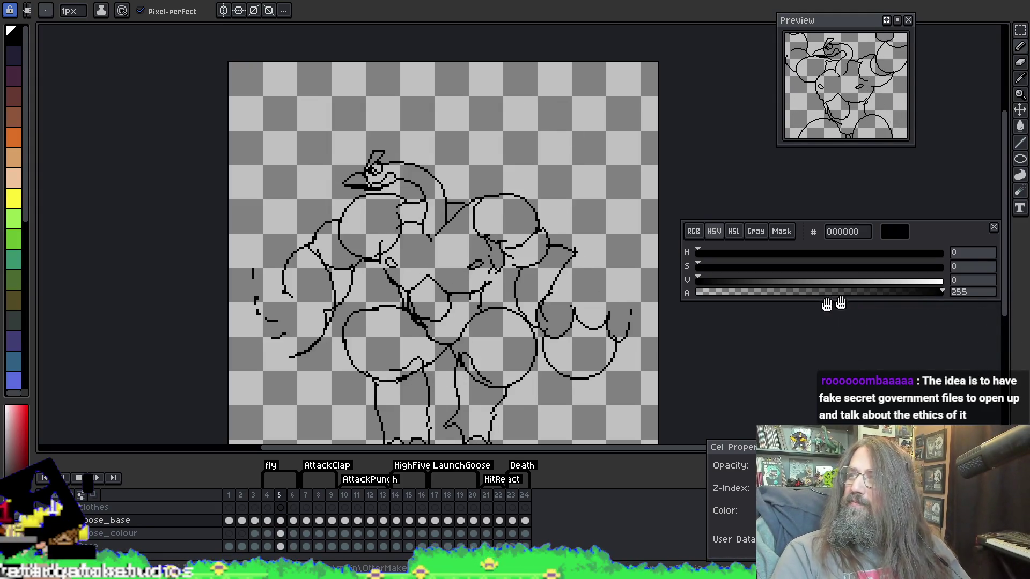
Step back and forth through frames 4 to 6 to compare the attack poses
key(Left)
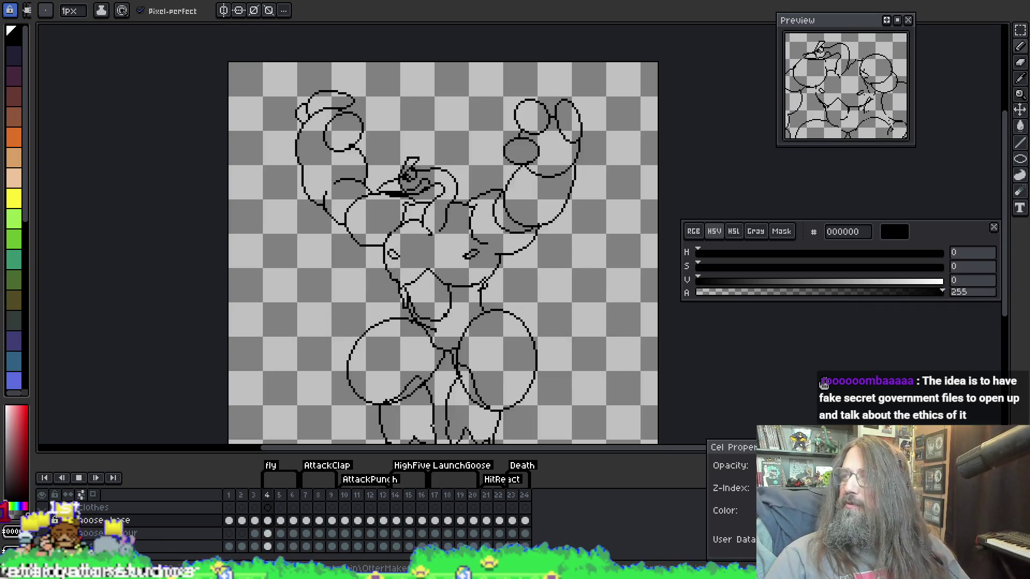
key(Right)
key(Right)
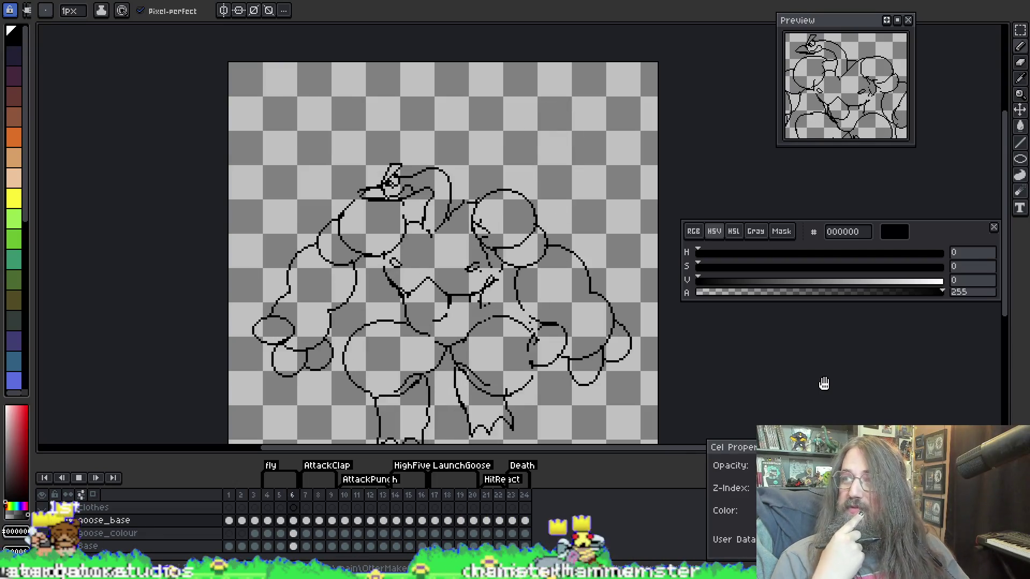
key(Left)
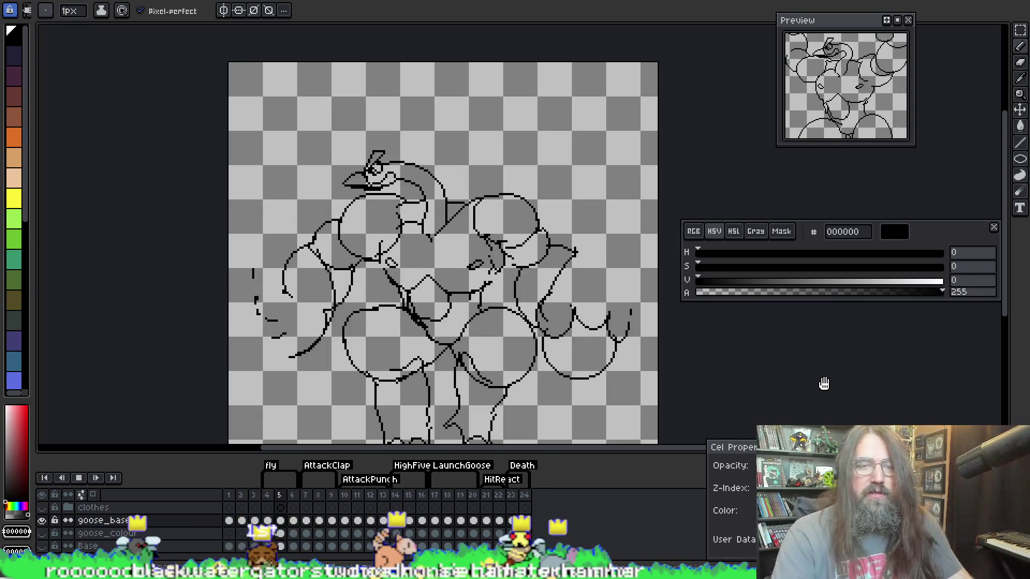
key(Left)
scroll(280, 227, up, 3)
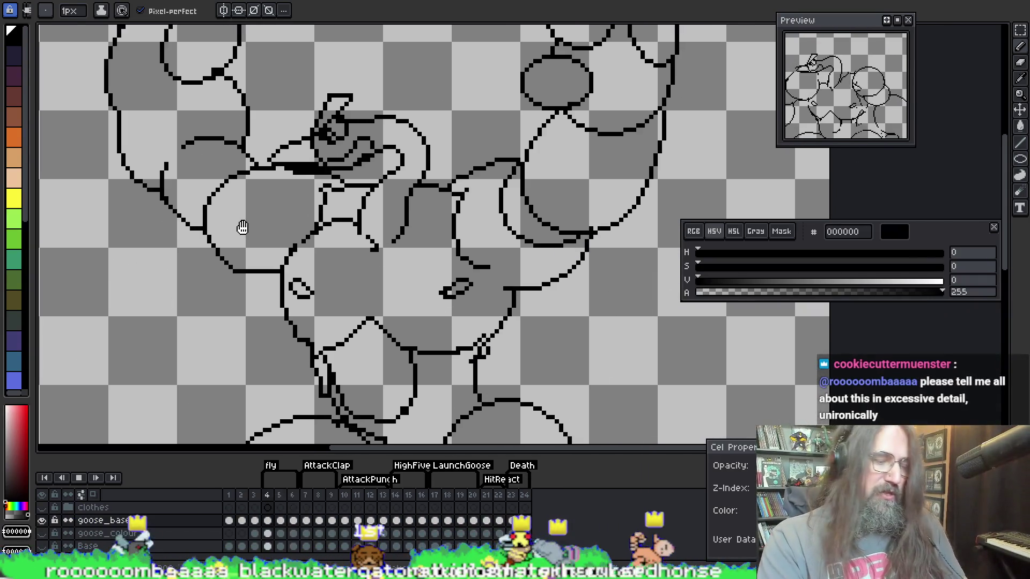
key(Right)
key(Right)
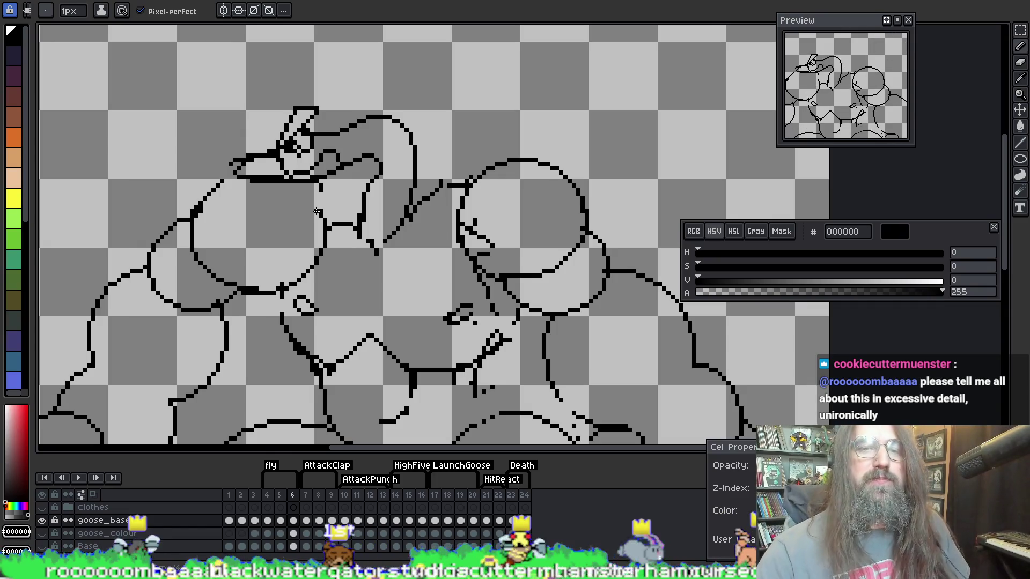
Erase stray pixels between the head and right circle on frame 6, then enable onion skin
key(alt)
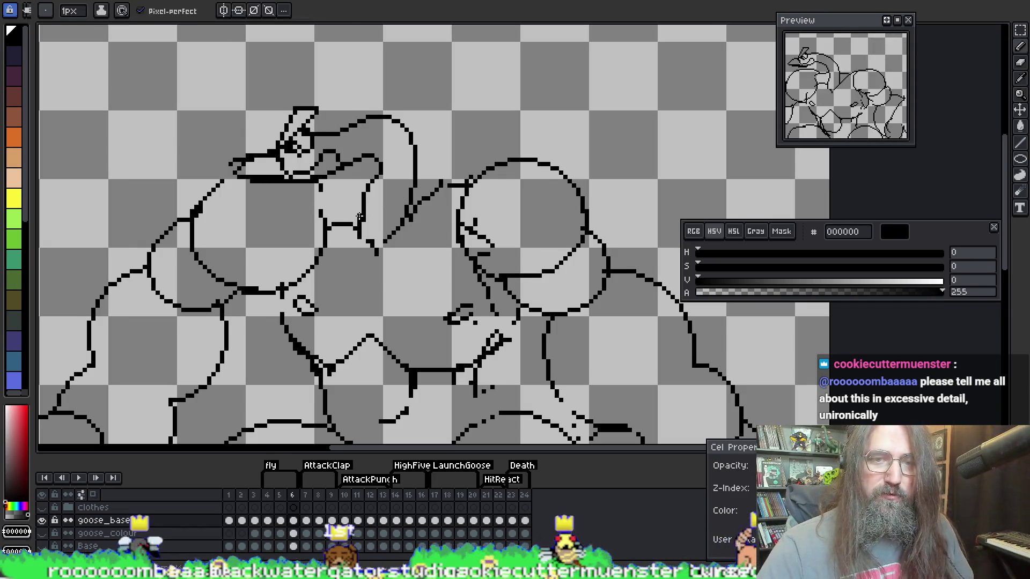
key(alt)
key(e)
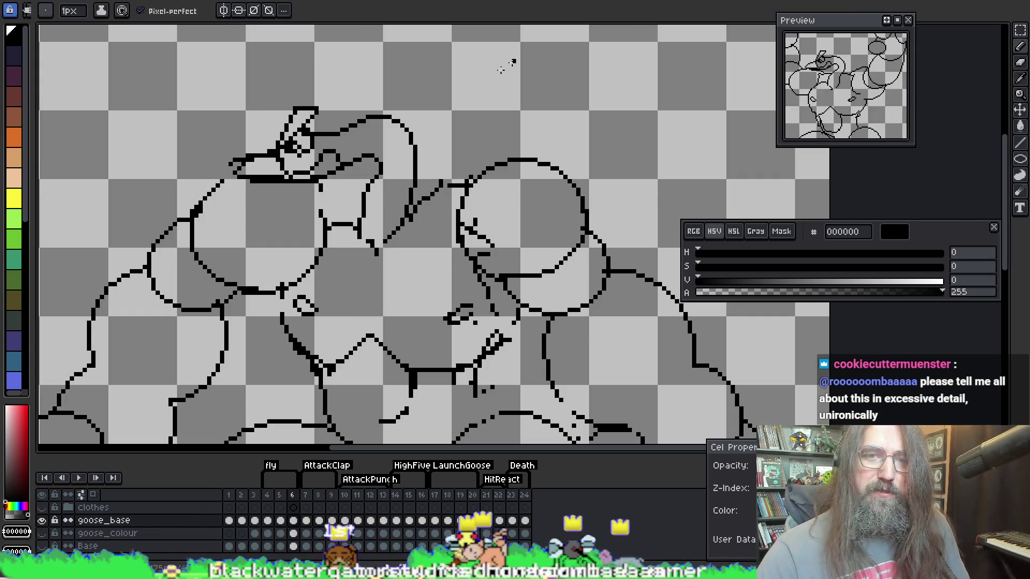
key(Left)
key(Right)
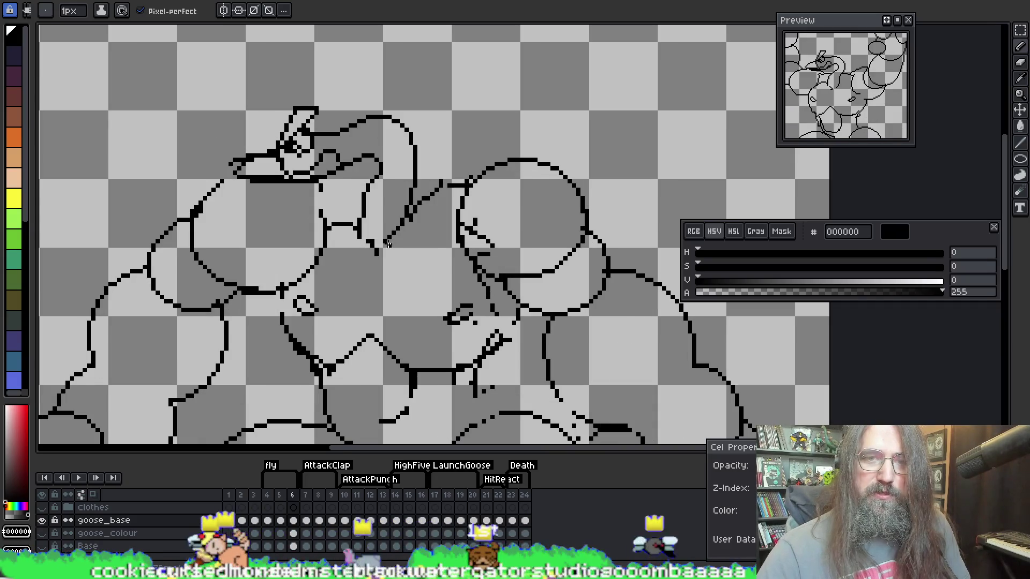
key(b)
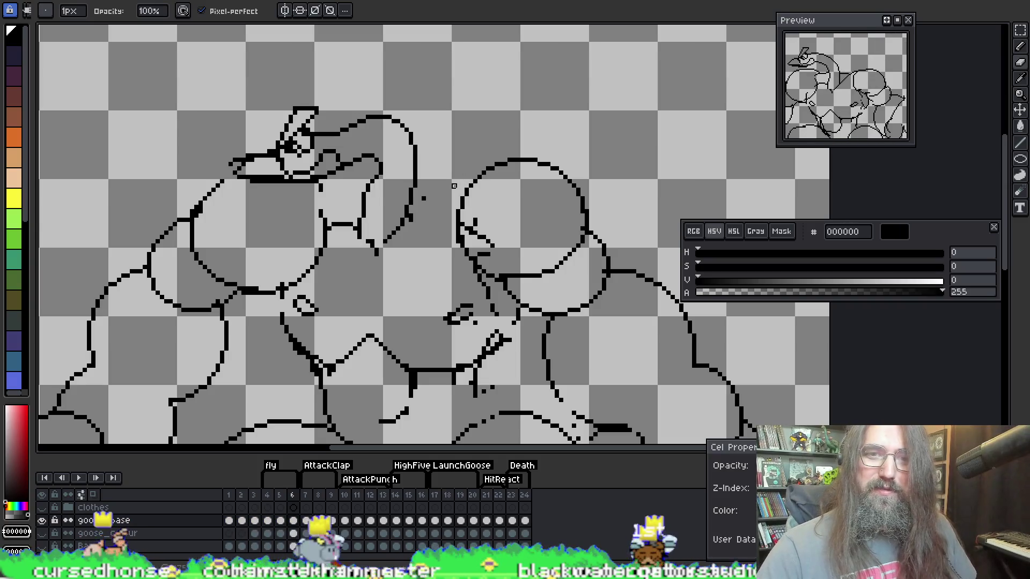
key(e)
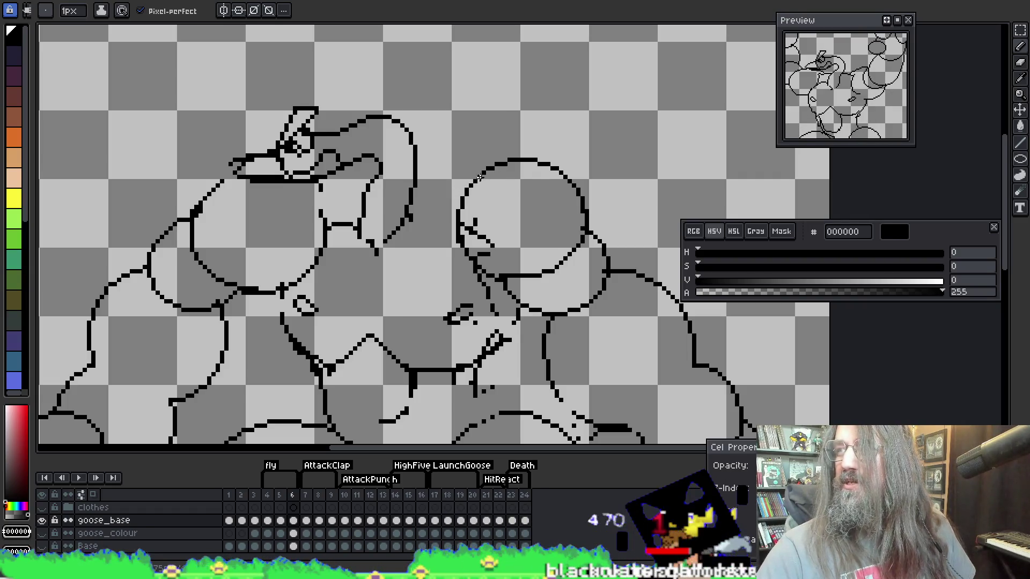
key(i)
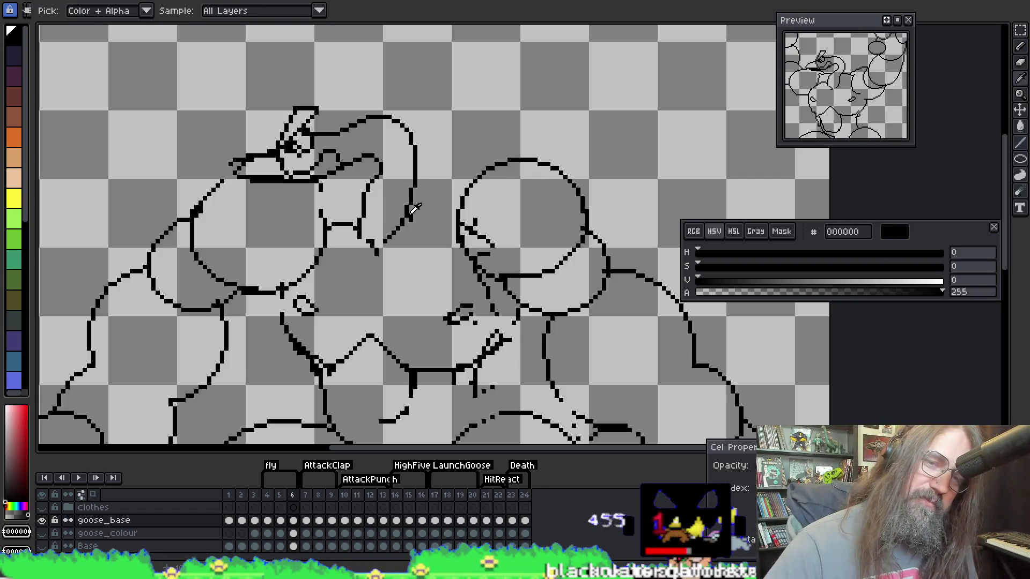
key(b)
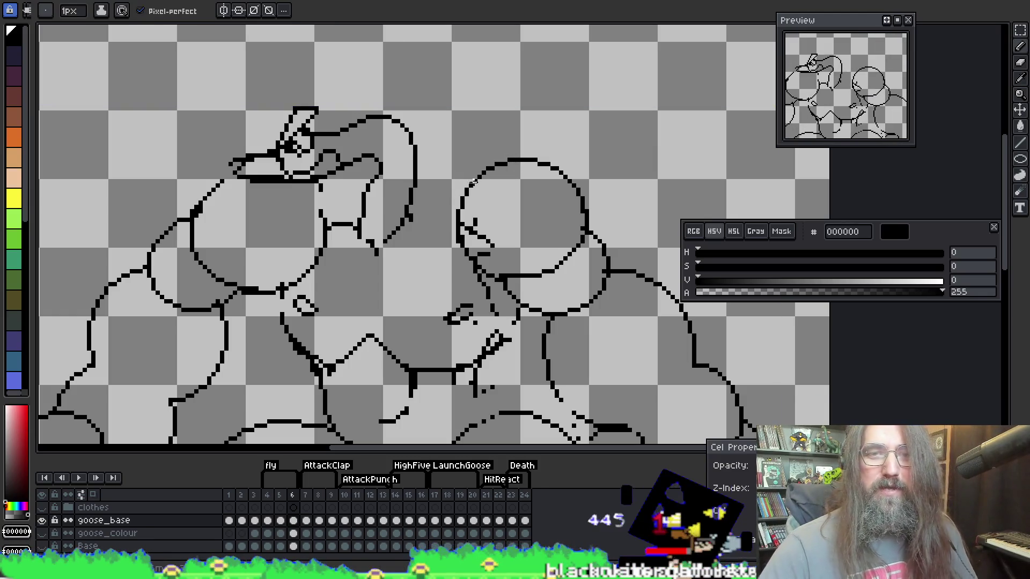
key(F3)
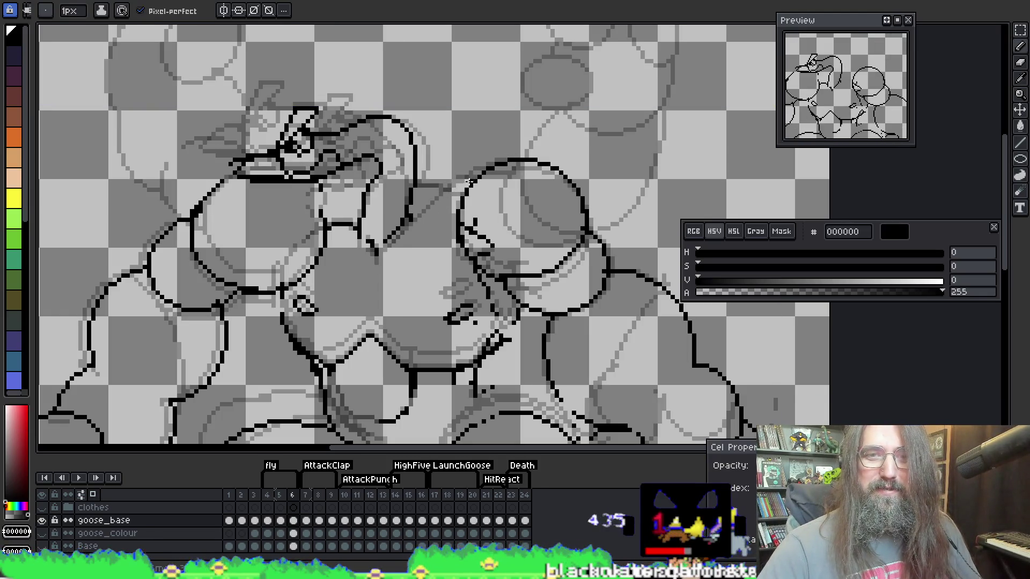
Turn off onion skin and compare frames 5 and 6, ending on frame 6
key(F3)
key(comma)
key(period)
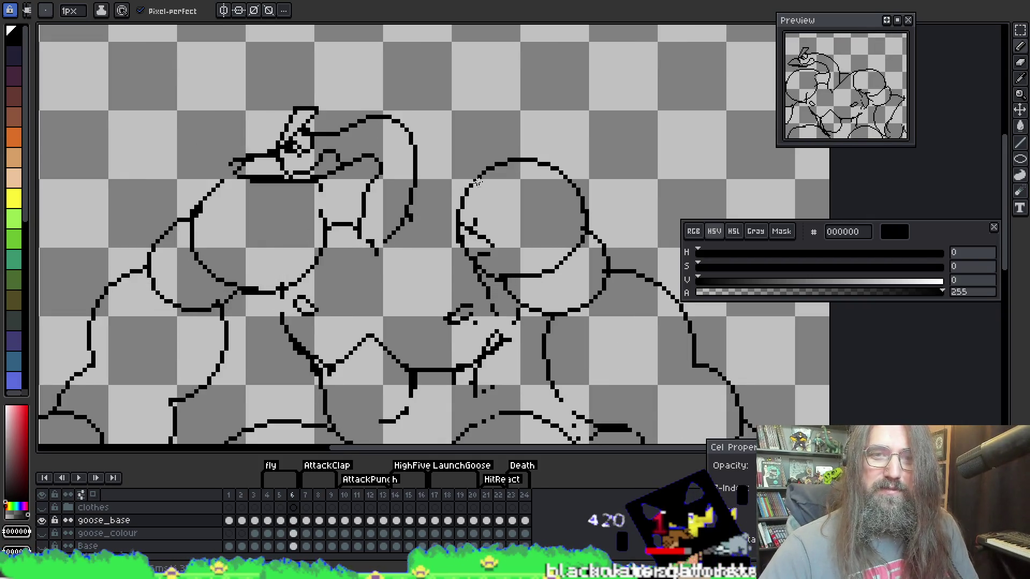
key(comma)
key(period)
key(comma)
key(period)
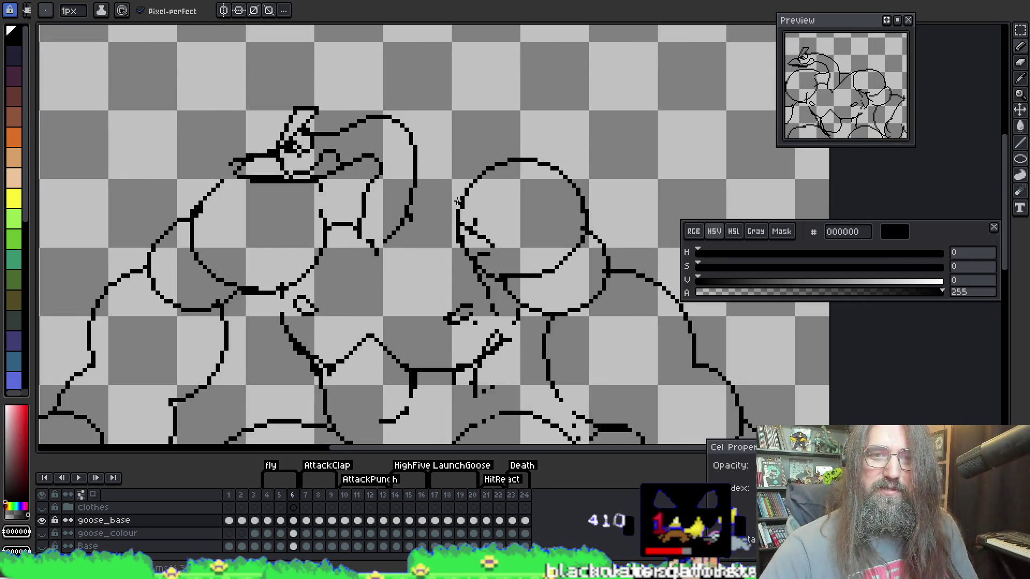
Undo the two arcs drawn on the right circle and turn onion skin back on
key(e)
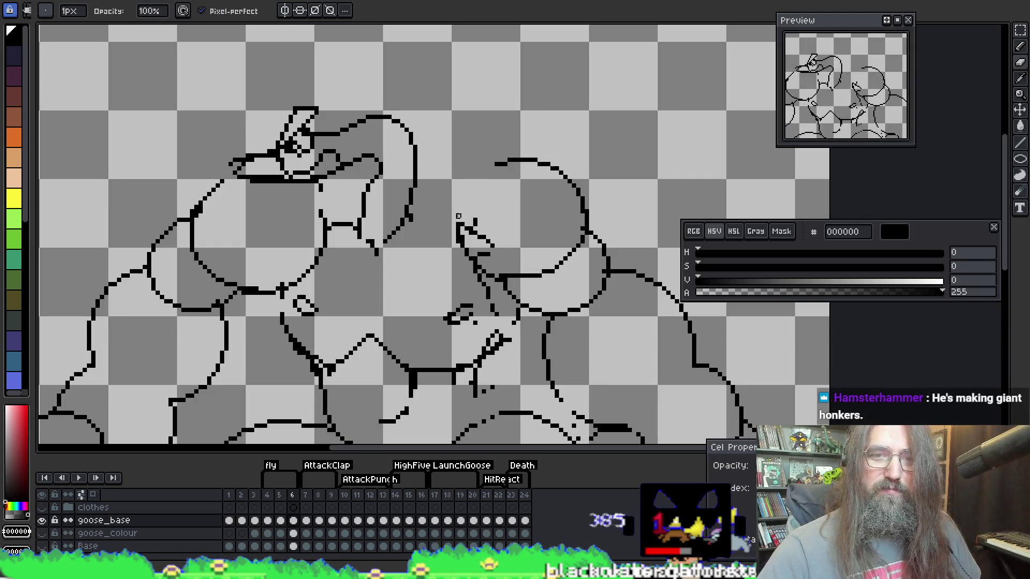
key(b)
key(ctrl+z)
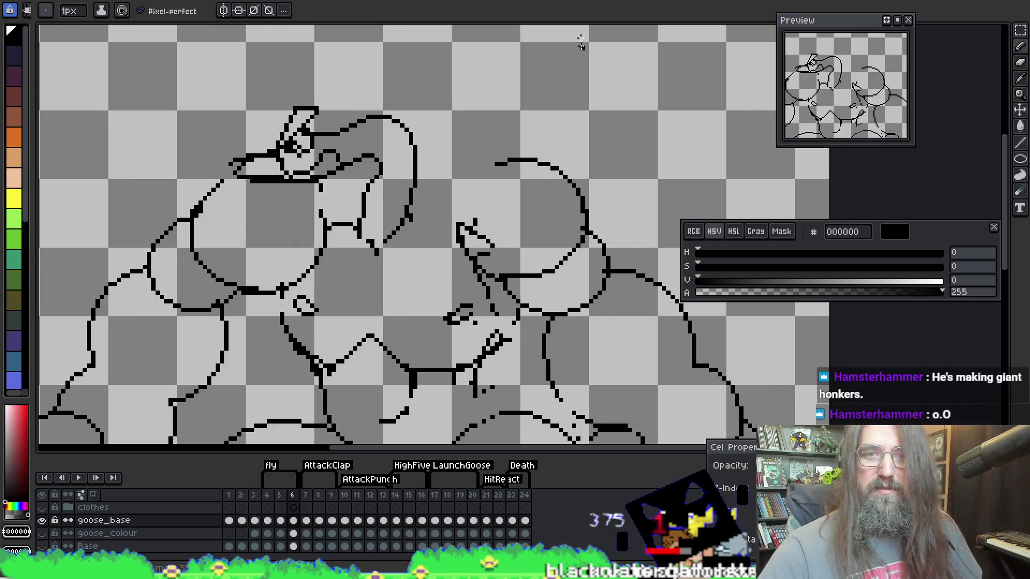
key(F3)
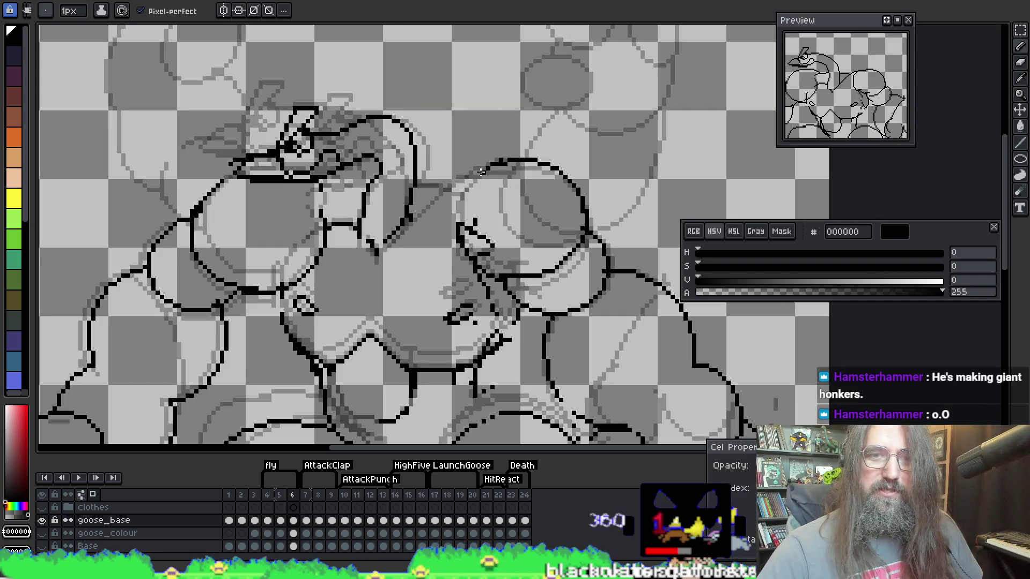
key(ctrl+z)
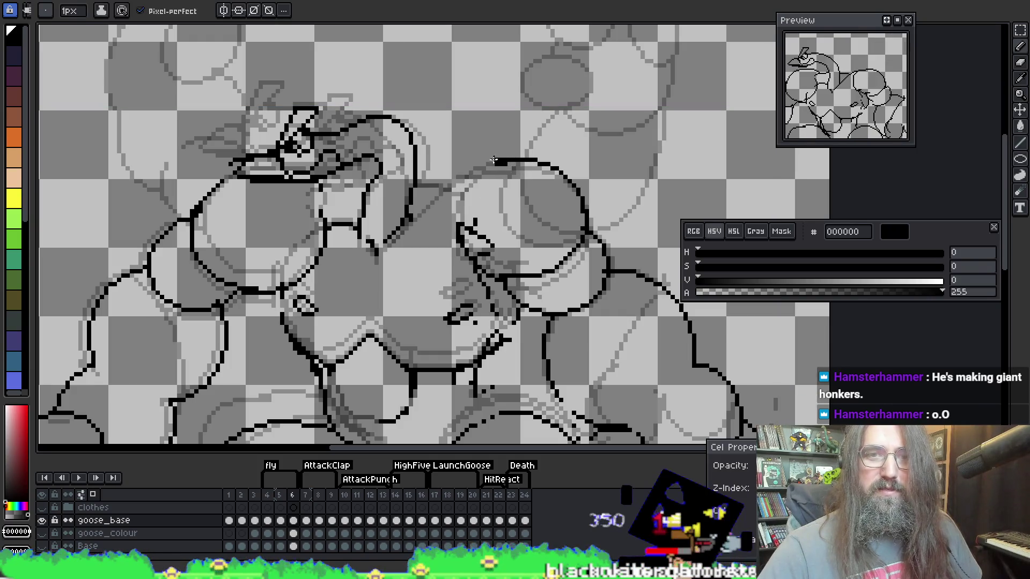
Touch up frame 6's black pixels, alternating eraser, eyedropper and pencil
key(e)
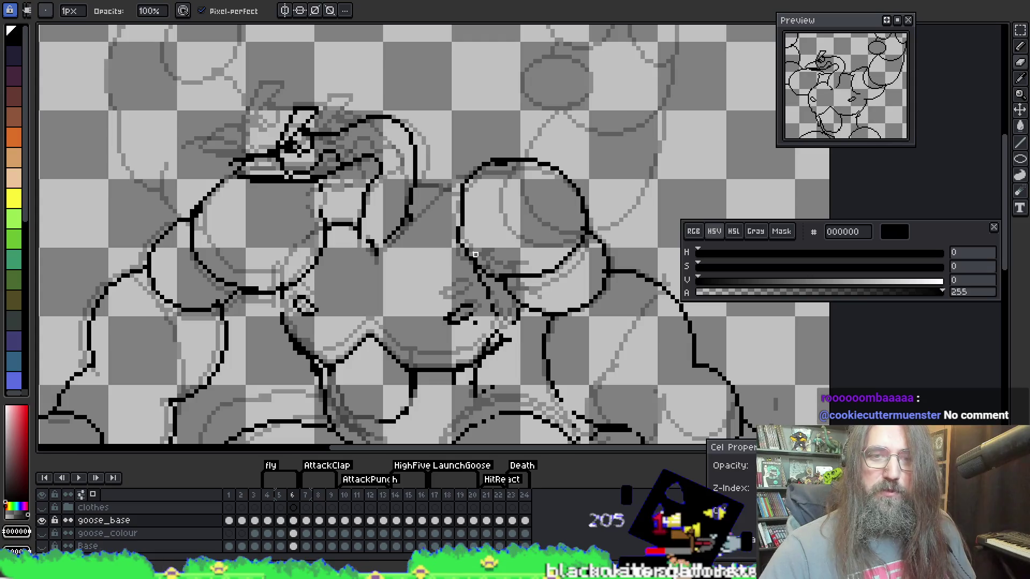
key(e)
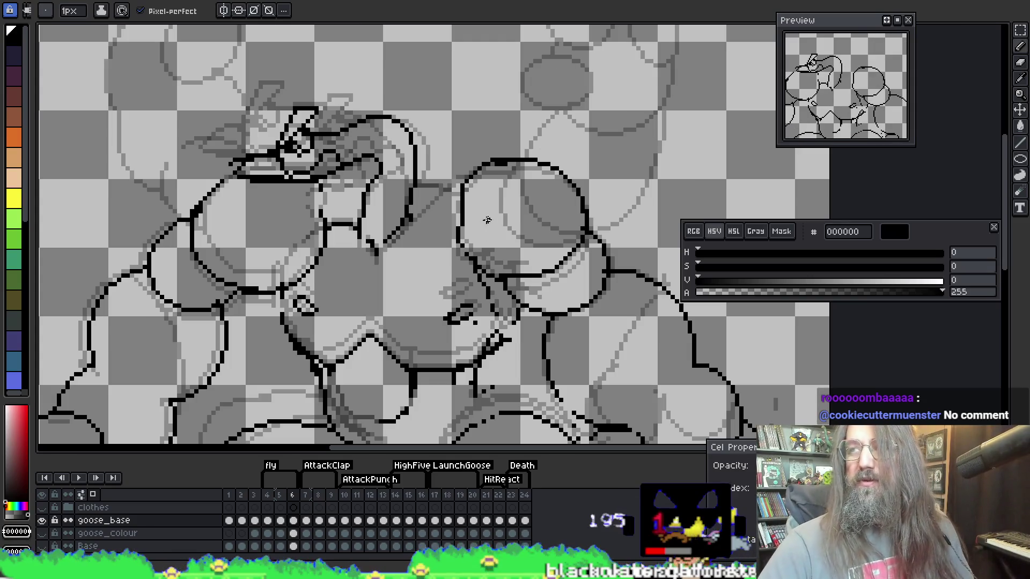
key(i)
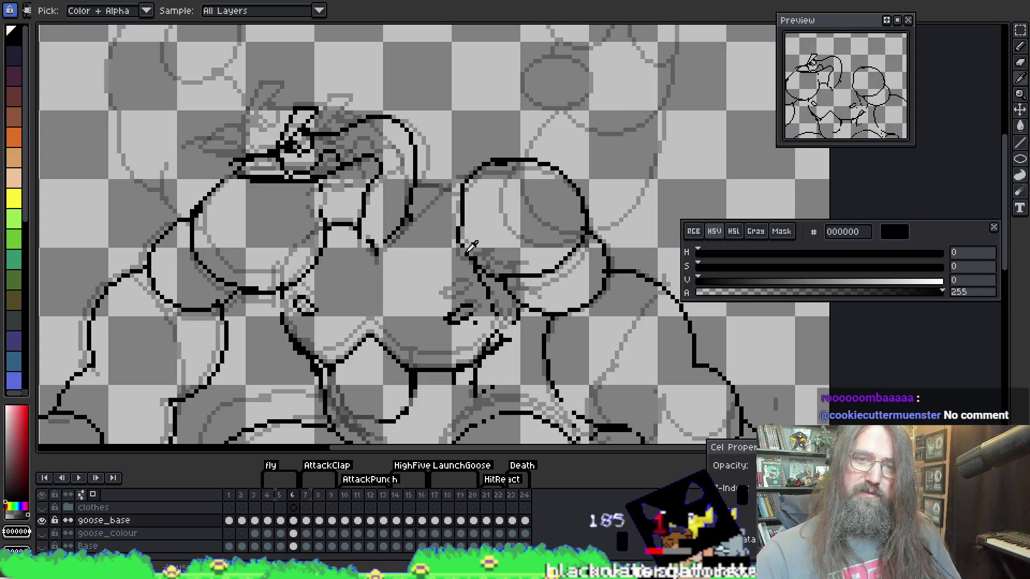
key(b)
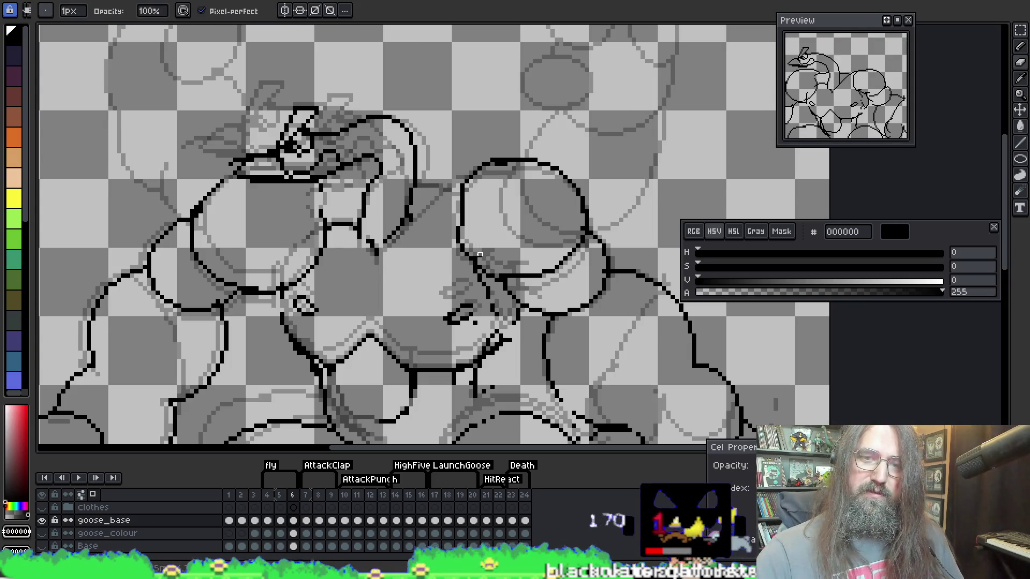
key(e)
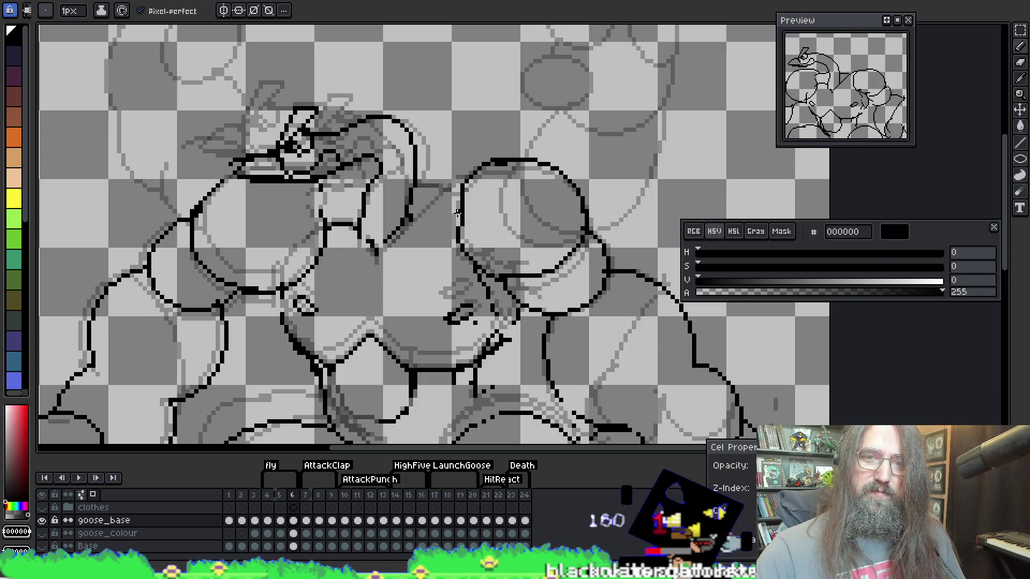
key(b)
key(i)
key(e)
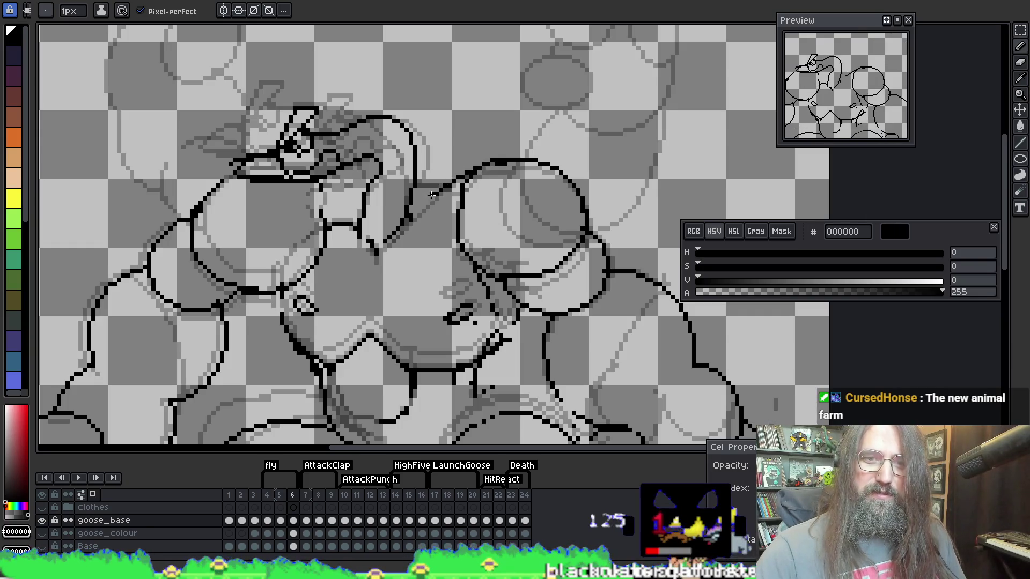
Trace the diagonal neck line between the head and right circle, then check frames 4 and 5
drag(476, 169, 386, 240)
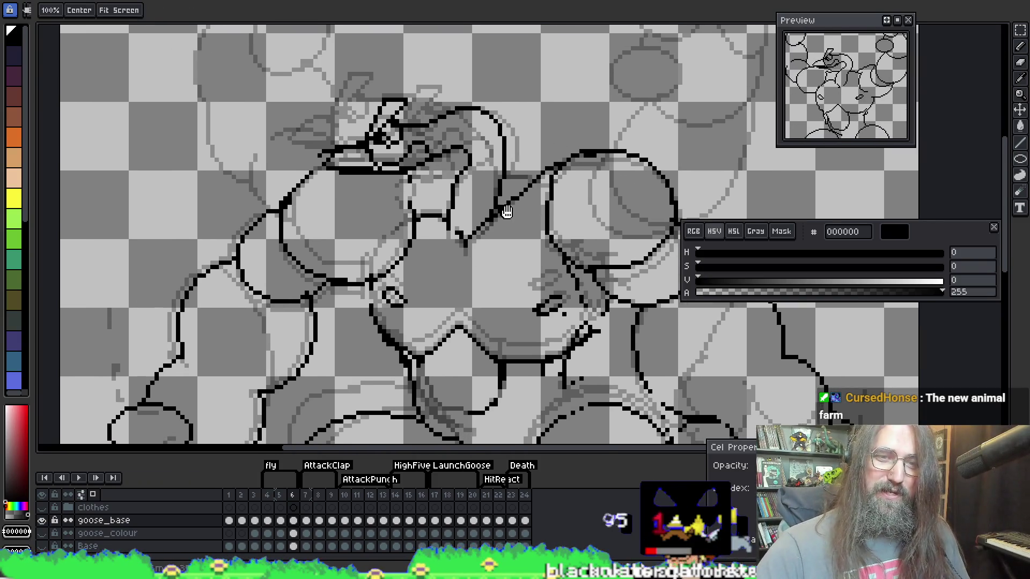
drag(321, 188, 411, 180)
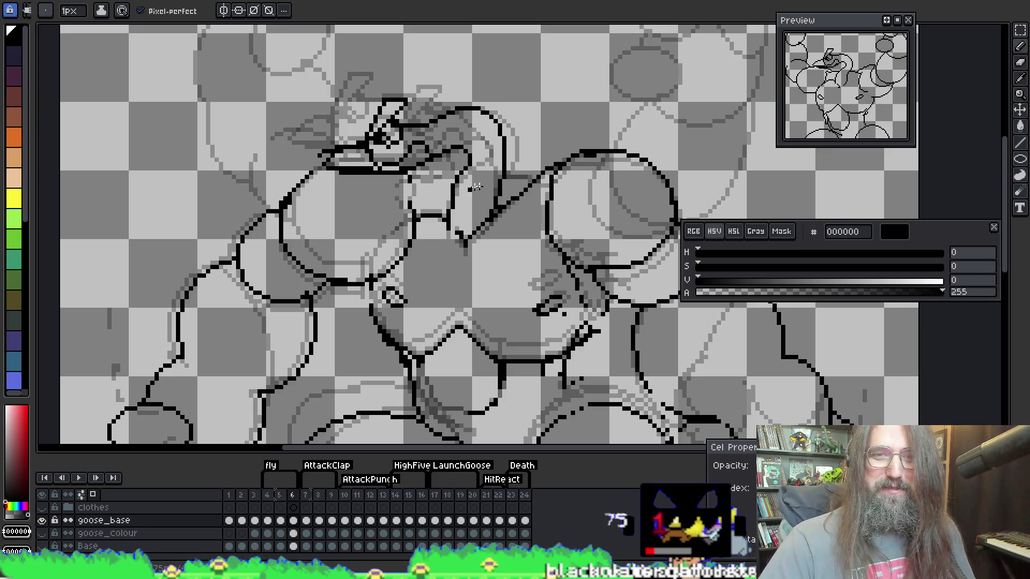
key(Left)
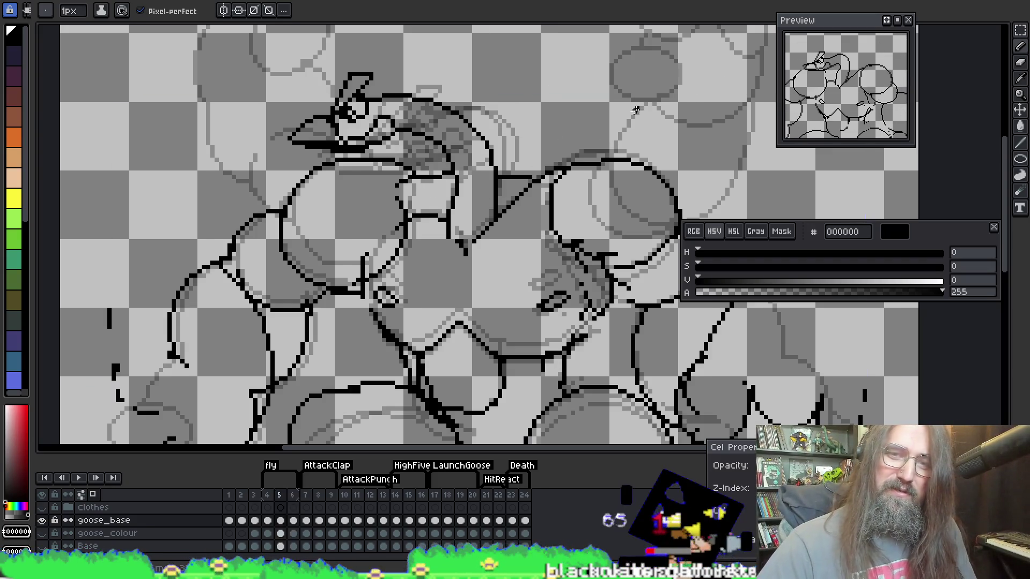
key(Left)
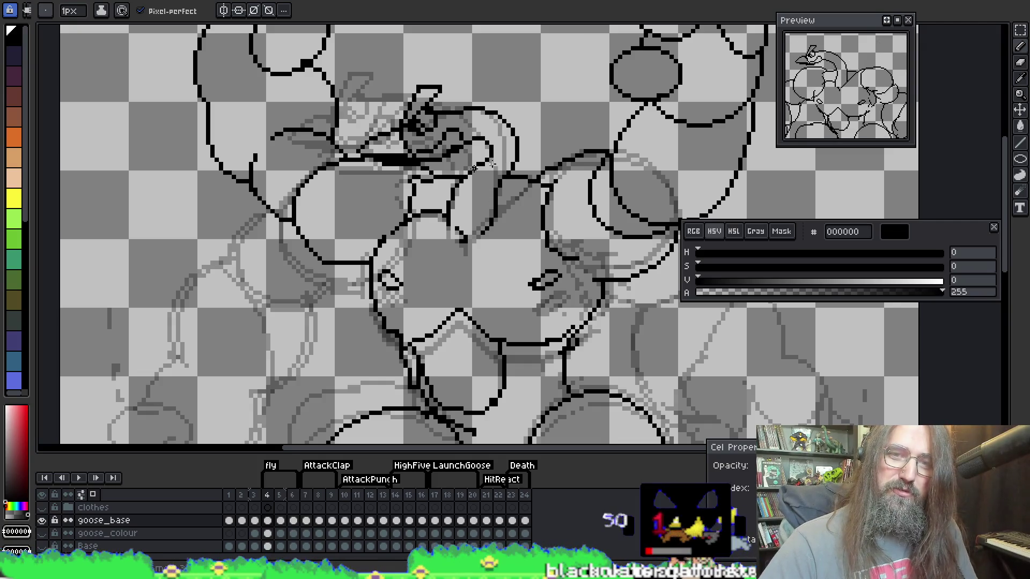
key(Right)
key(Right)
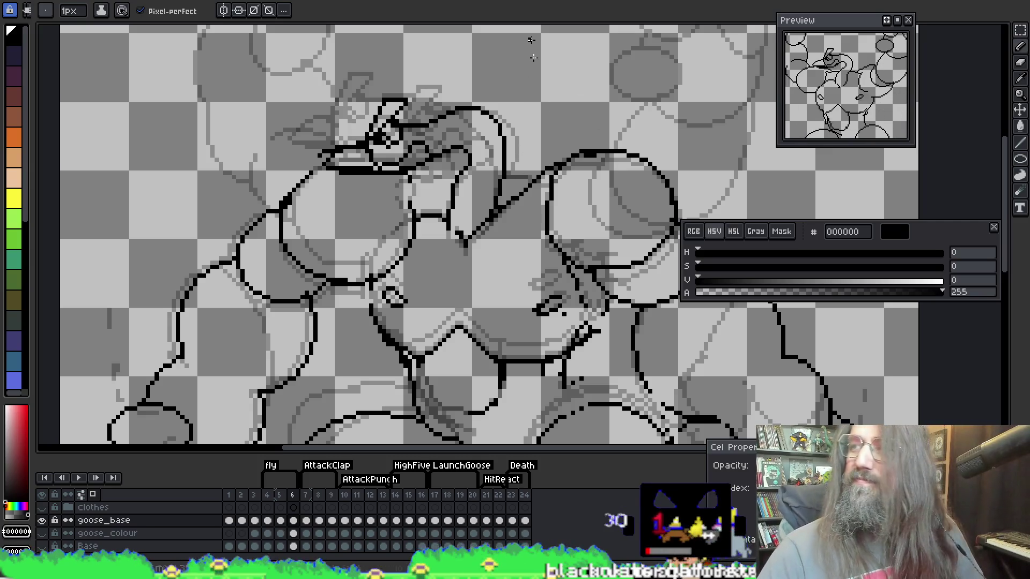
Pick black from the canvas and compare frames 4, 5 and 6, returning to frame 6
key(b)
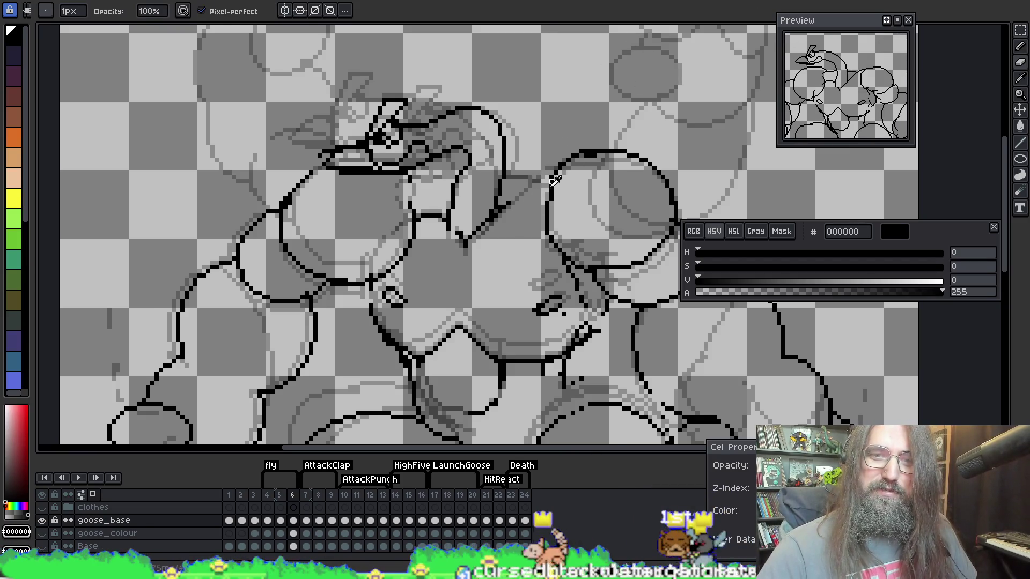
key(i)
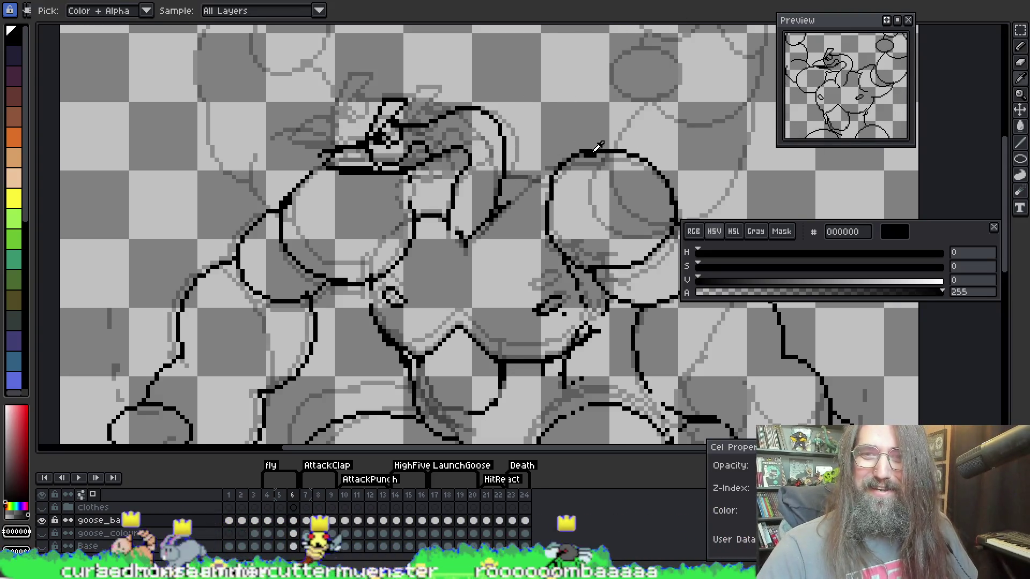
key(b)
key(i)
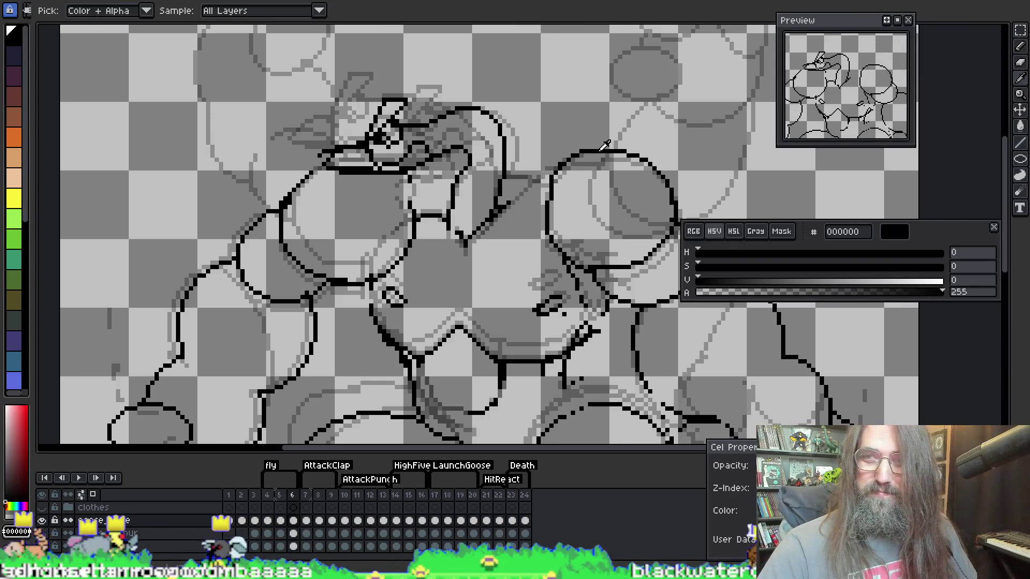
key(b)
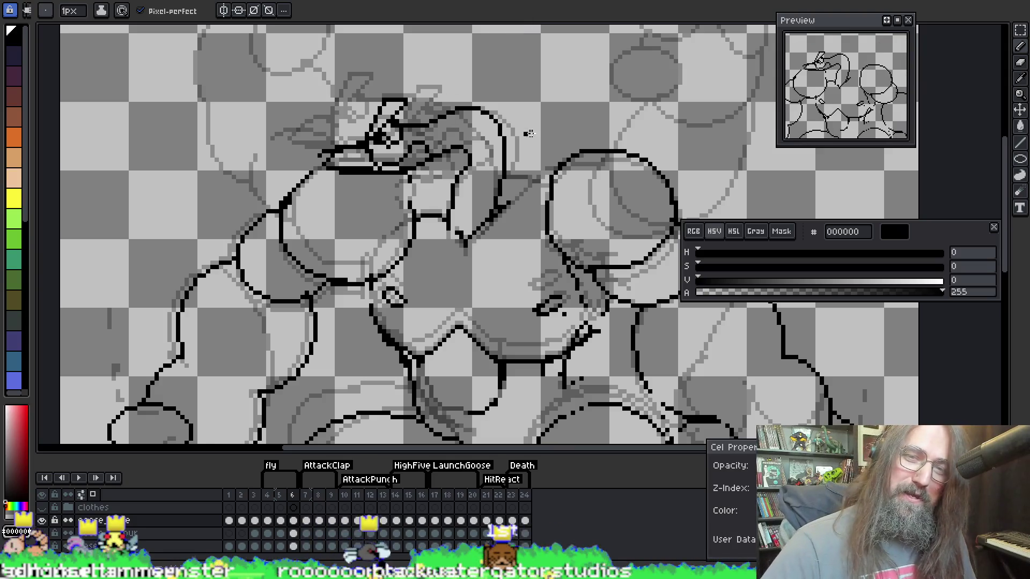
key(Left)
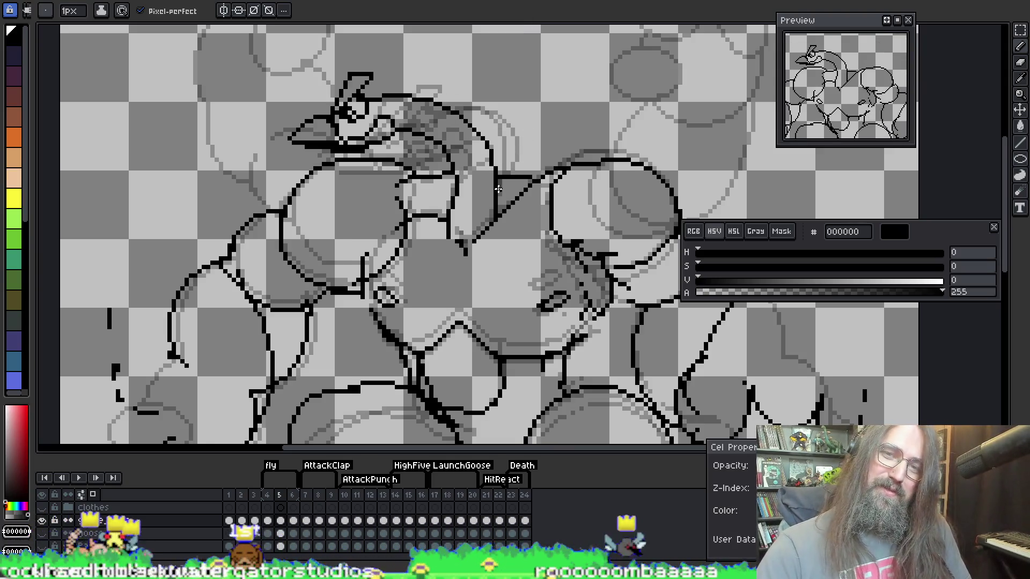
key(Right)
key(Left)
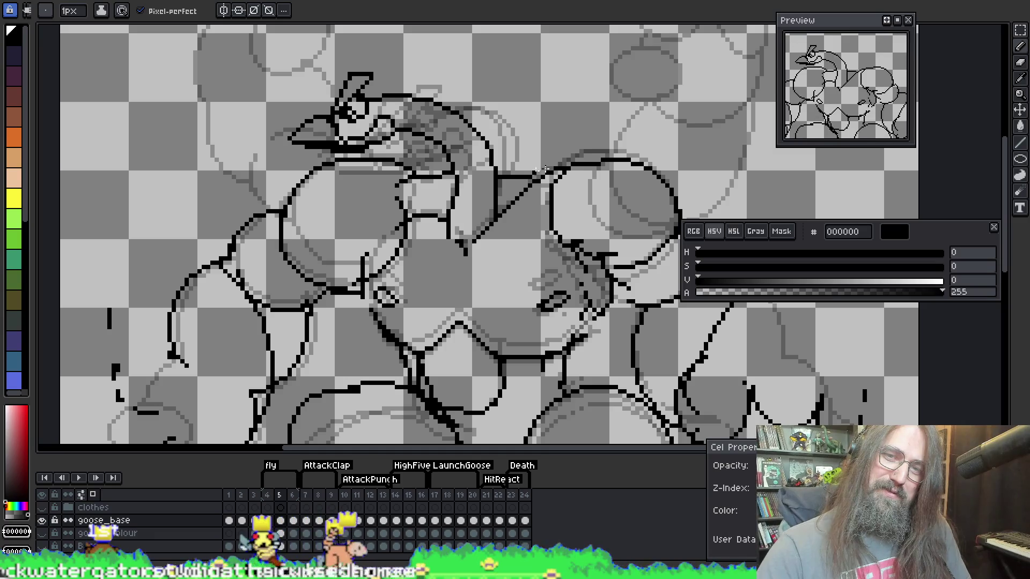
key(Left)
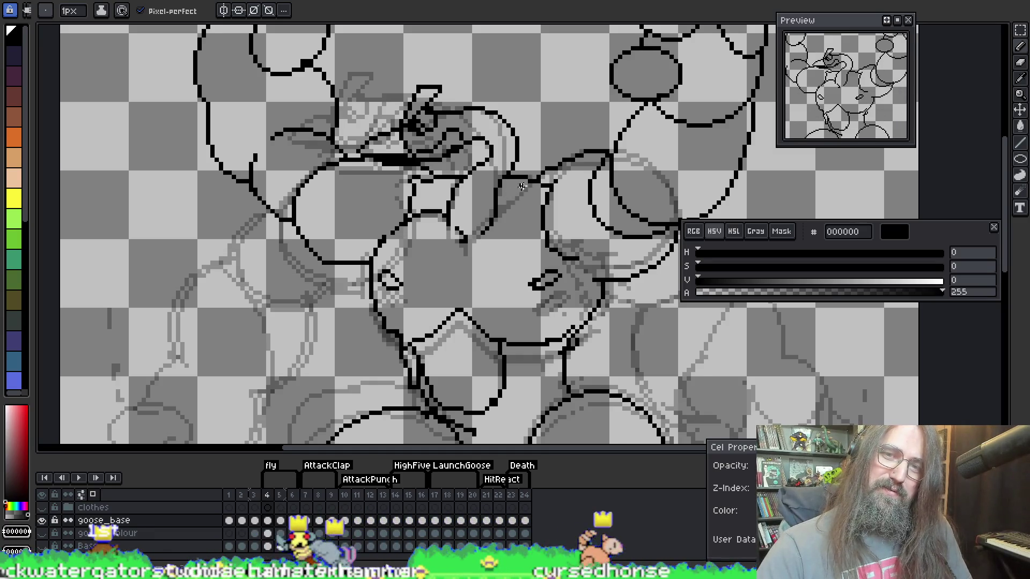
key(Right)
key(Right)
Draw a black line joining the head circle to the neck on frame 6 and check it
drag(563, 161, 501, 207)
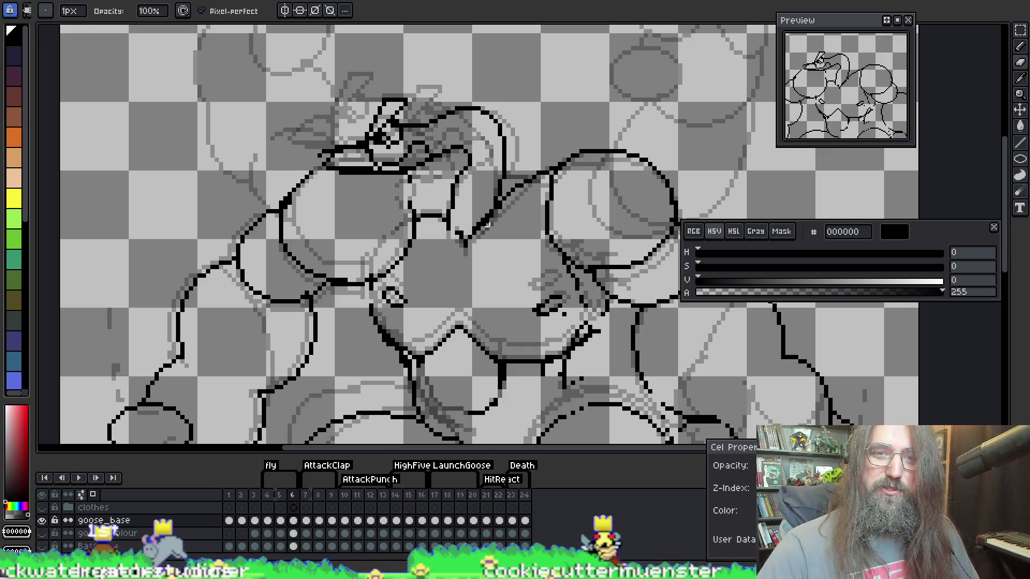
key(Left)
key(Right)
key(Left)
key(Right)
key(i)
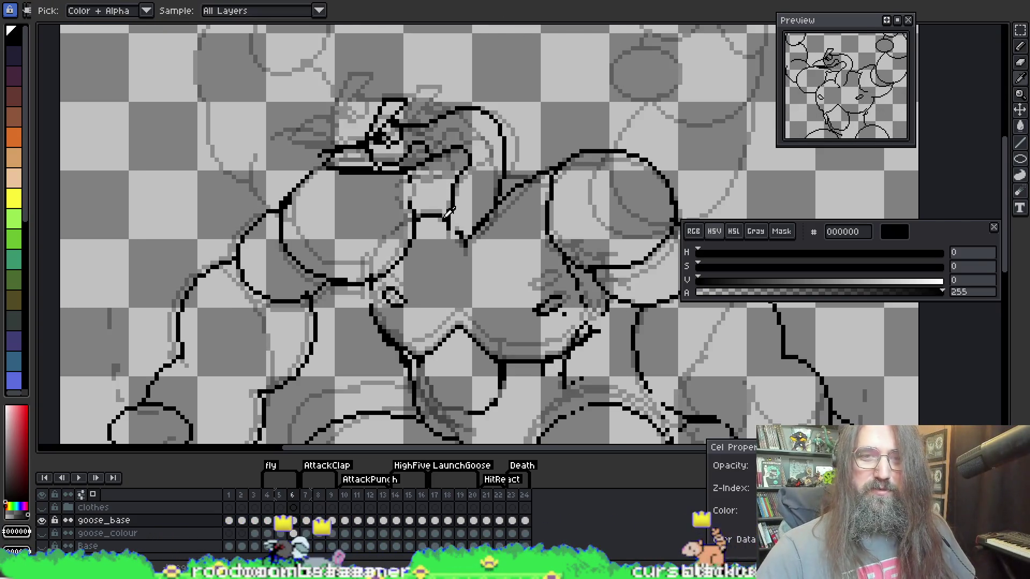
key(b)
key(Left)
key(Right)
key(Left)
Compare frame 6 against frame 4, then erase and redraw pixels on frame 6
key(i)
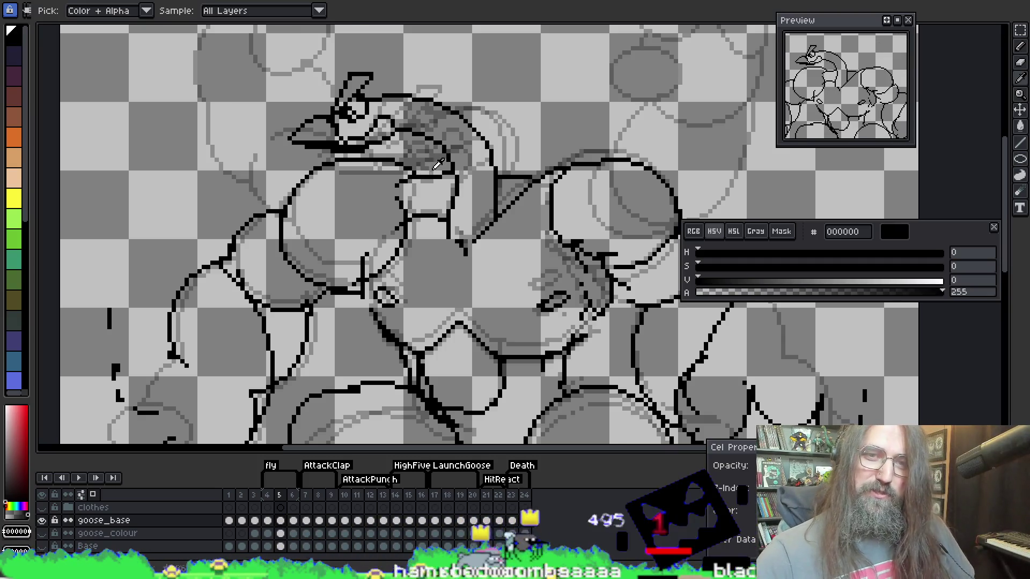
key(b)
key(Left)
key(Right)
key(Left)
key(Right)
key(Right)
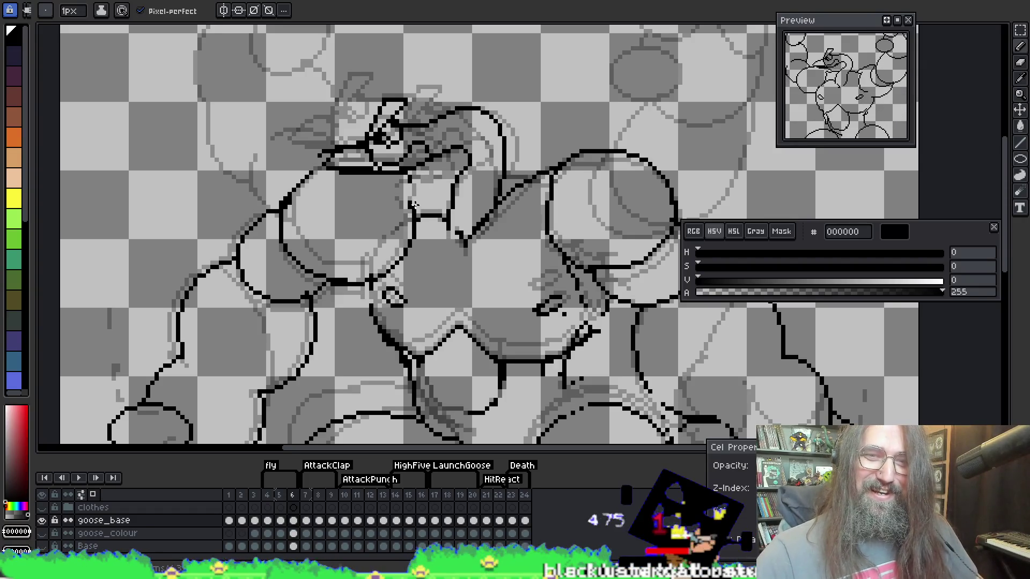
key(e)
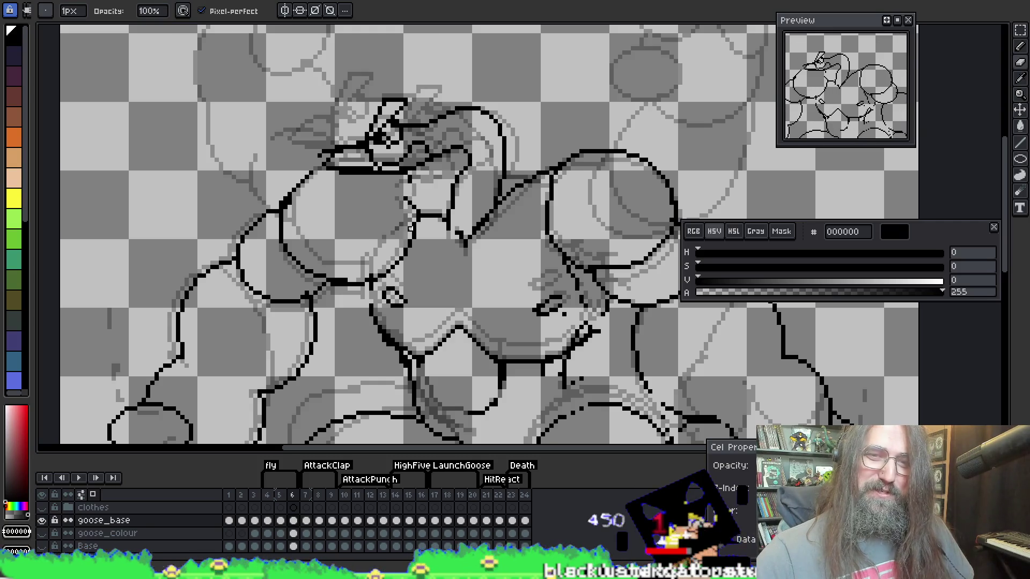
key(b)
key(i)
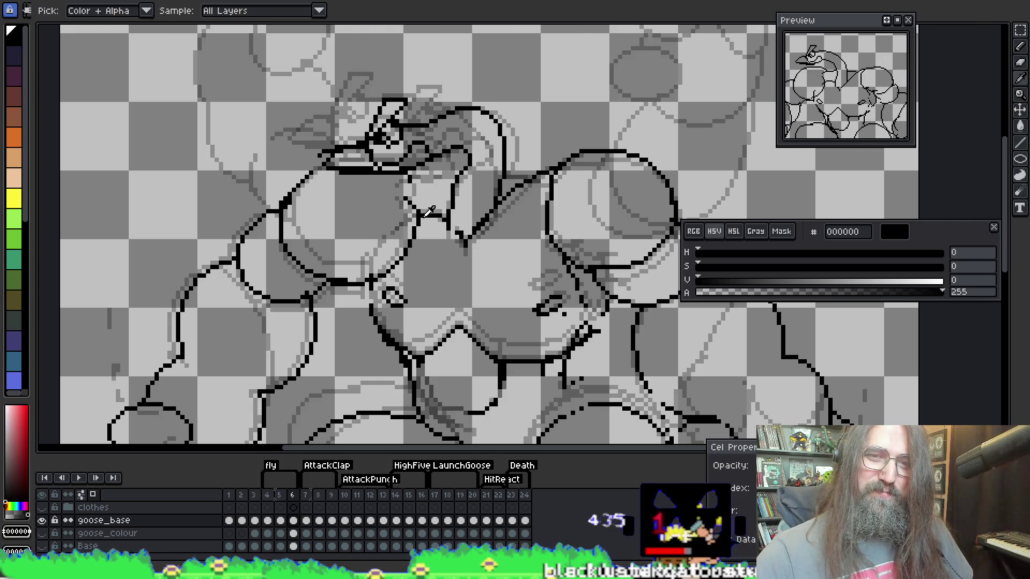
key(b)
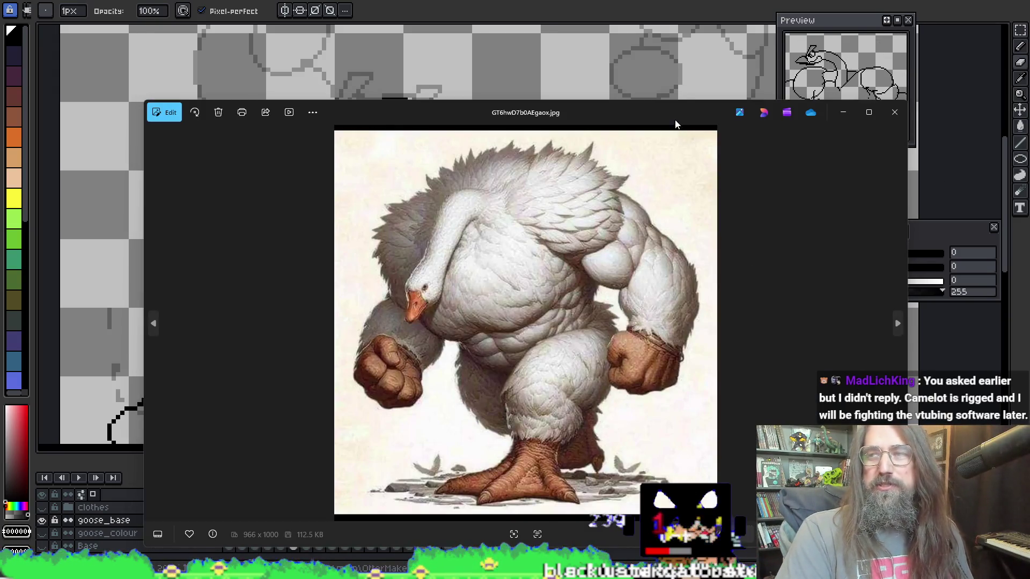
mouse_move(674, 119)
mouse_down()
mouse_move(667, 42)
mouse_move(656, 84)
mouse_move(642, 43)
mouse_up()
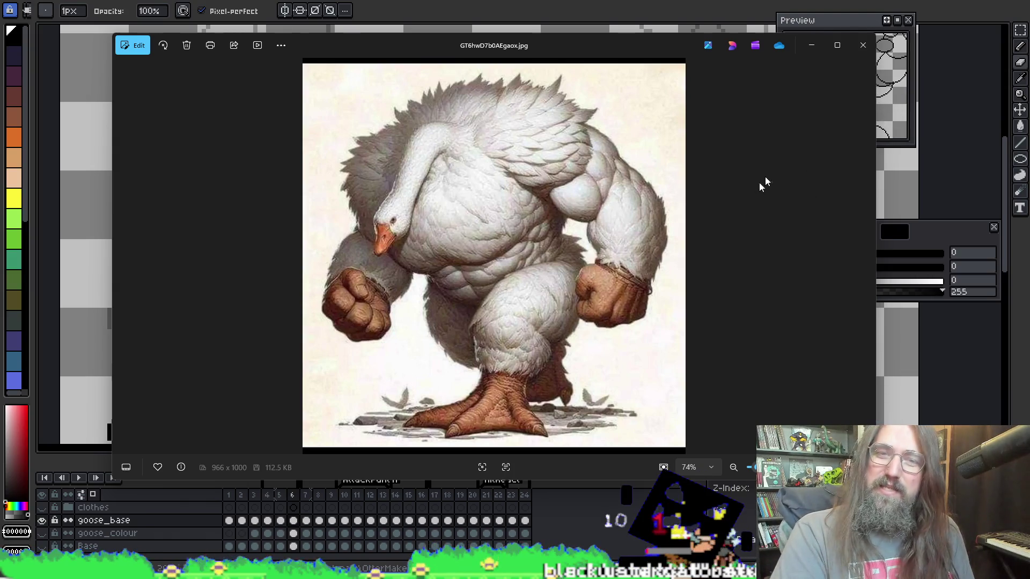
click(863, 45)
mouse_move(570, 234)
mouse_down()
mouse_move(546, 165)
mouse_move(452, 172)
mouse_move(582, 148)
mouse_move(582, 157)
mouse_up()
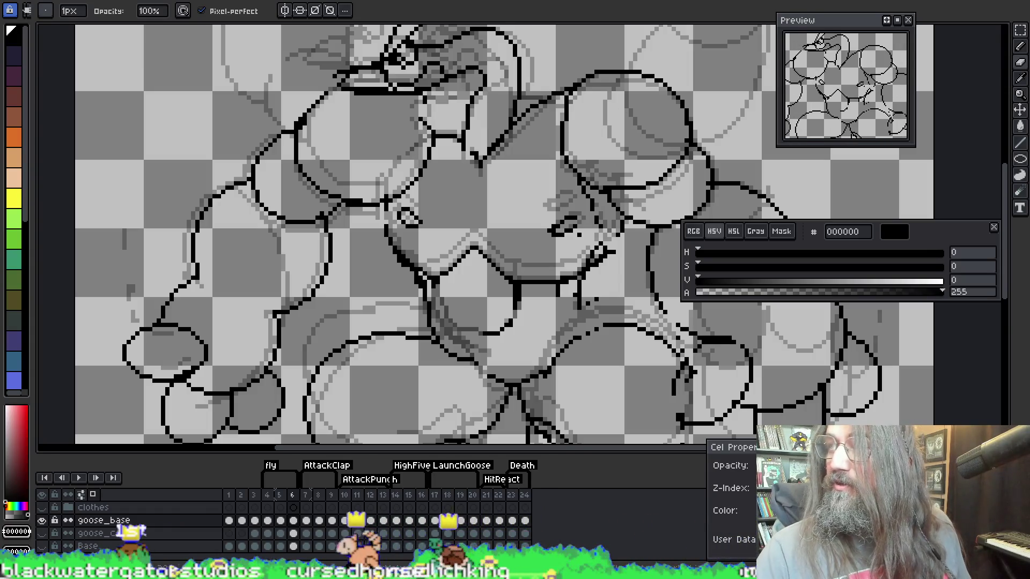
Touch up the line art with pencil, eraser and eyedropper, then zoom in
key(i)
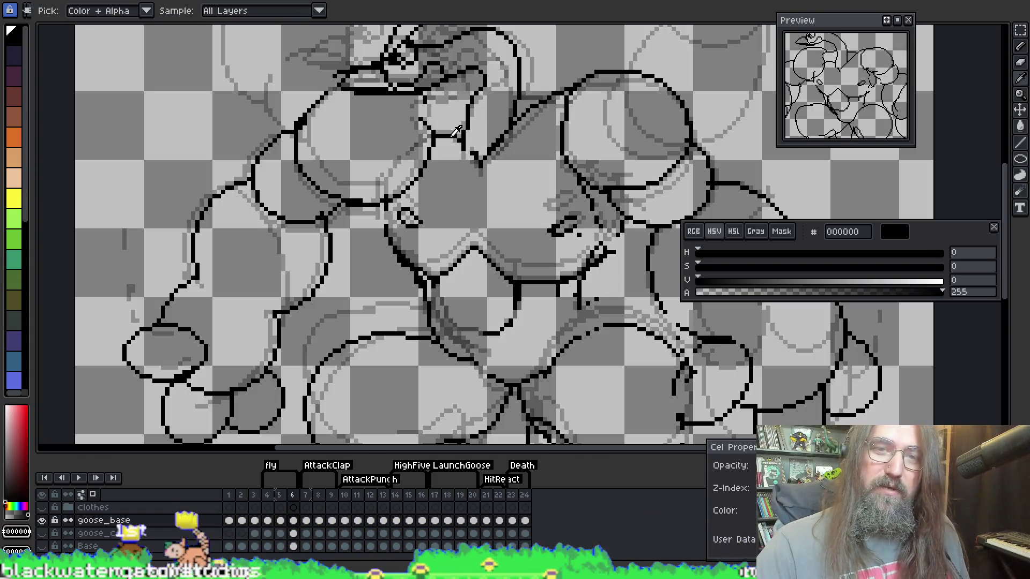
key(b)
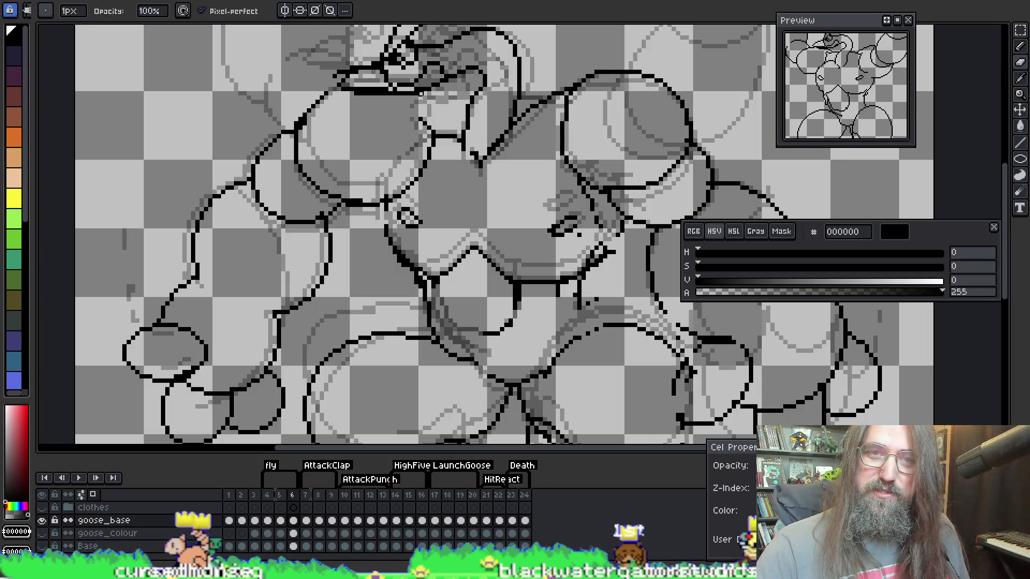
key(e)
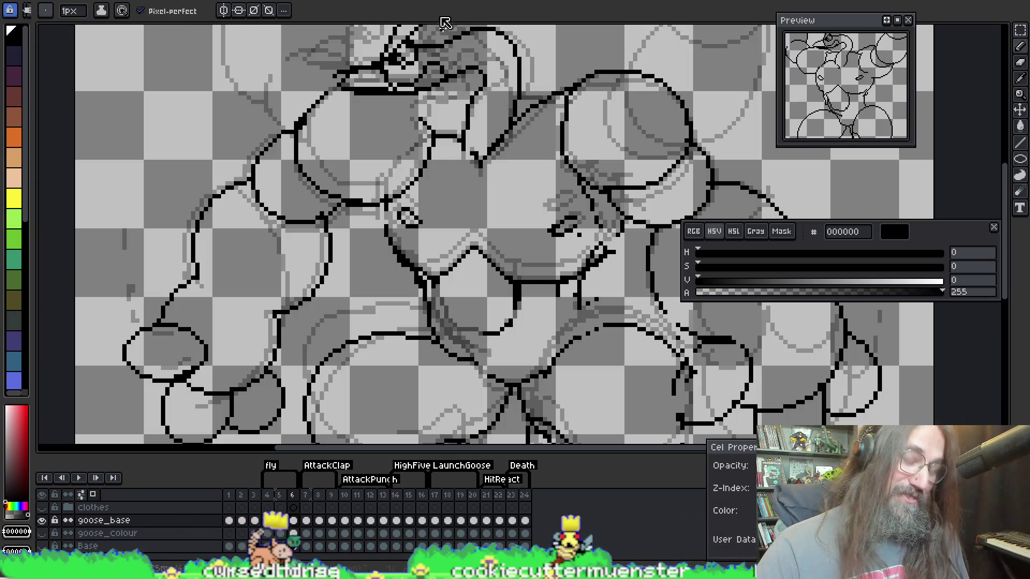
key(i)
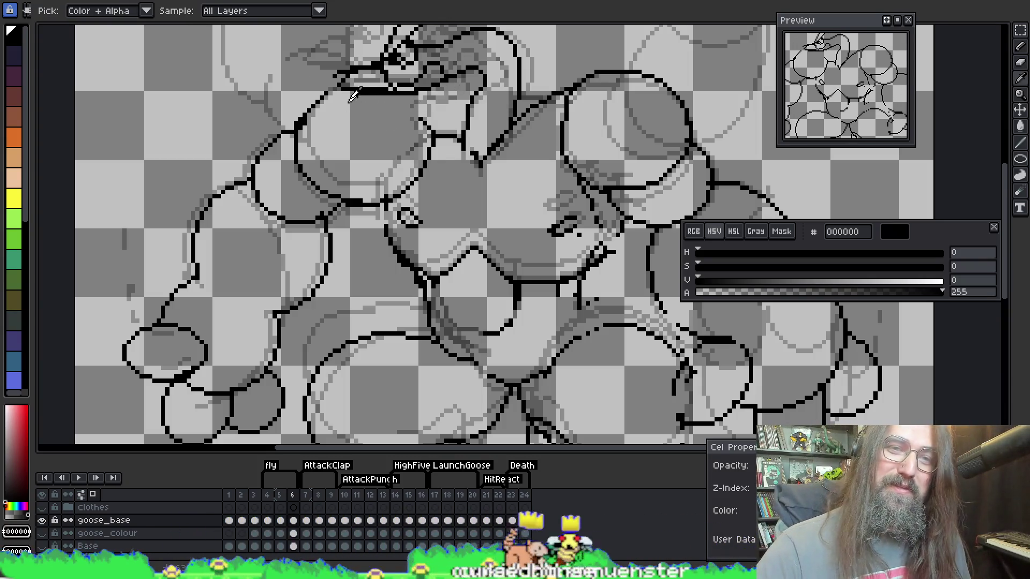
key(b)
scroll(376, 119, up, 3)
Flip between frames 5 and 6 to compare the poses, landing on frame 5
key(comma)
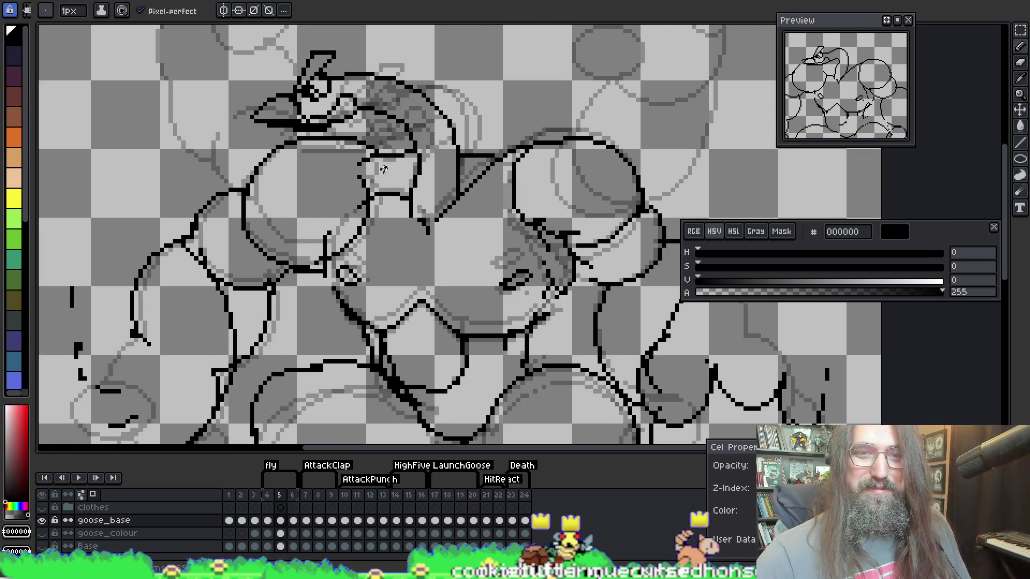
key(period)
key(comma)
key(period)
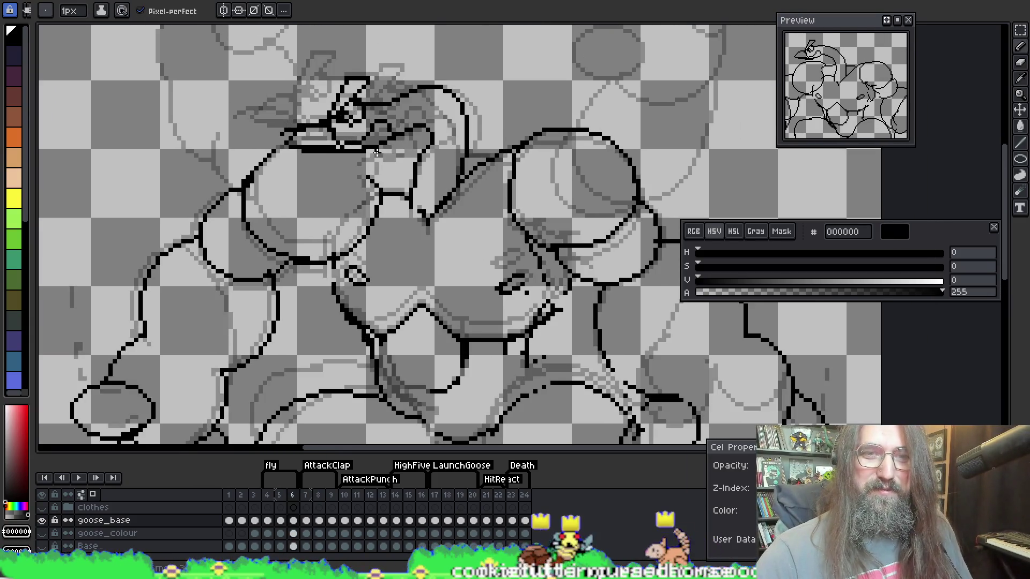
key(comma)
key(period)
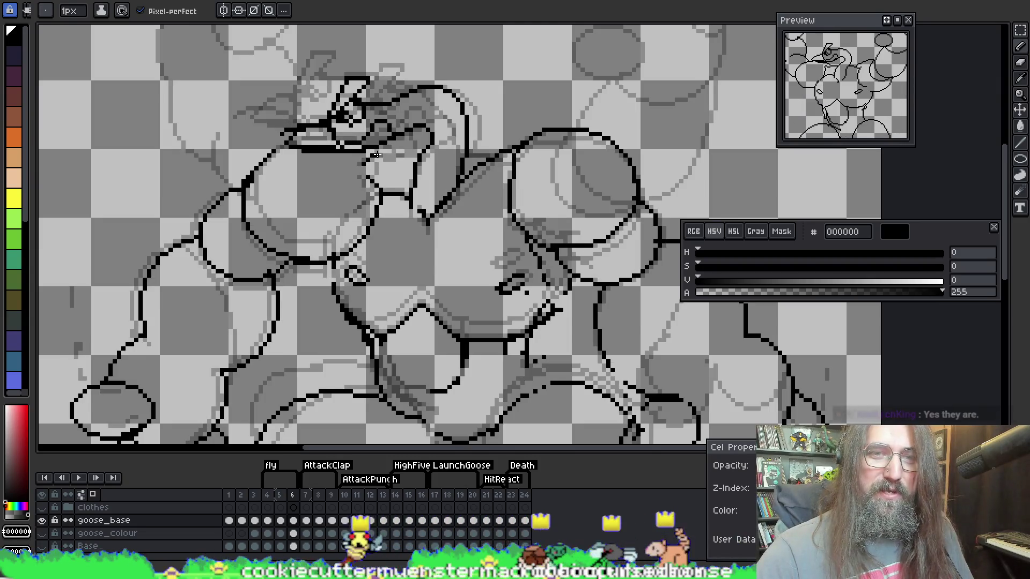
key(comma)
key(period)
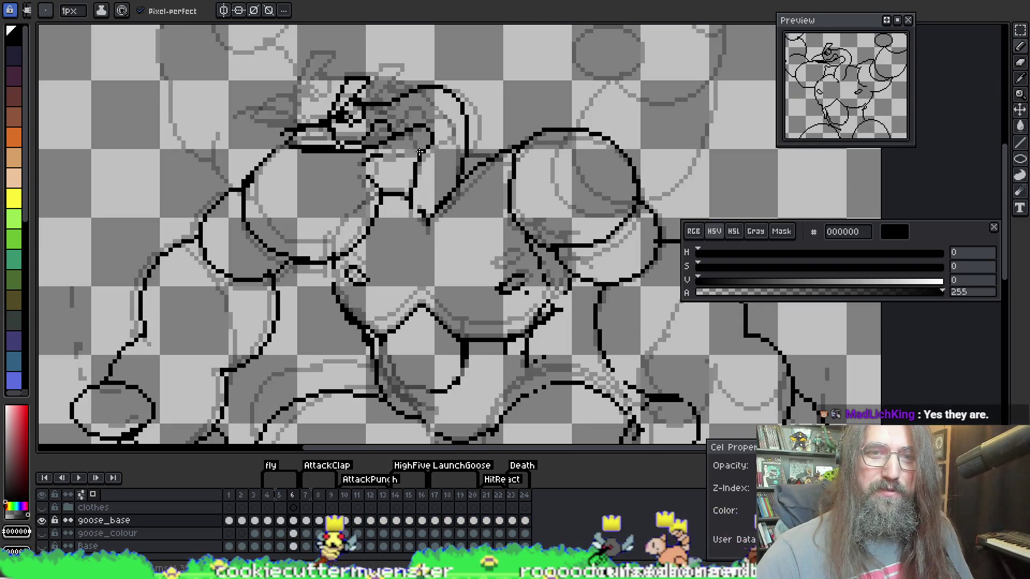
key(comma)
key(period)
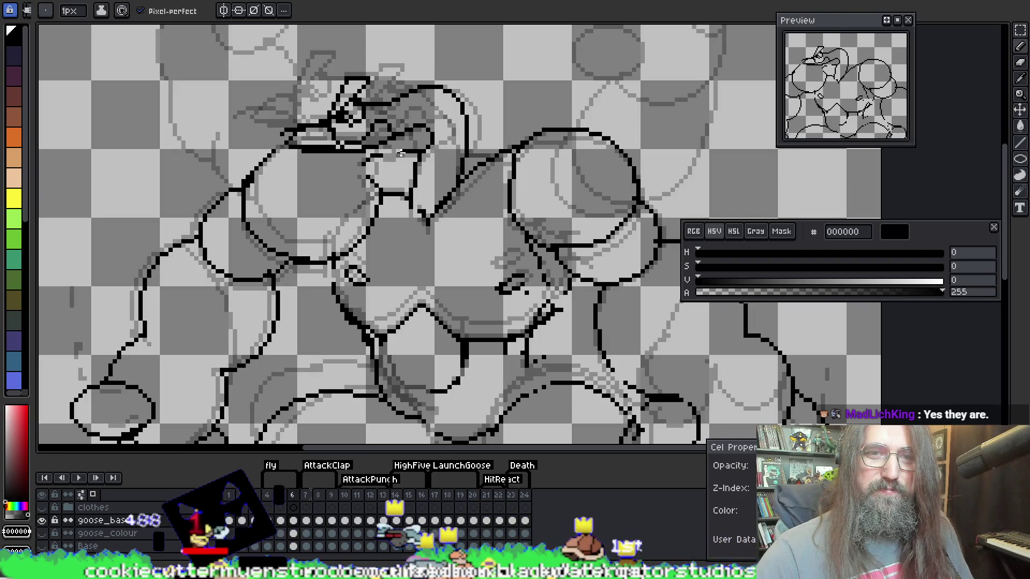
key(comma)
key(period)
key(comma)
key(period)
key(period)
key(period)
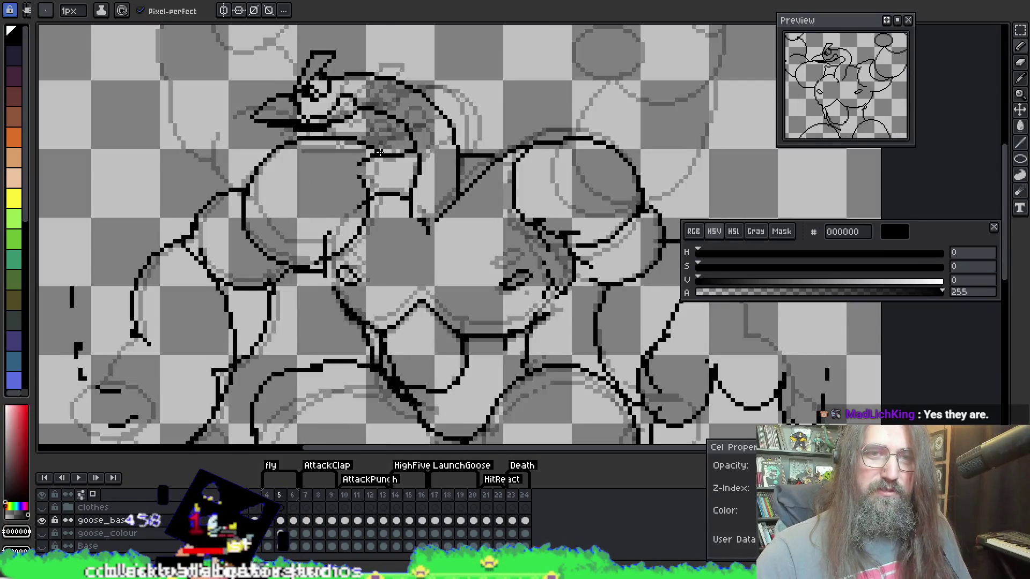
key(period)
key(comma)
key(comma)
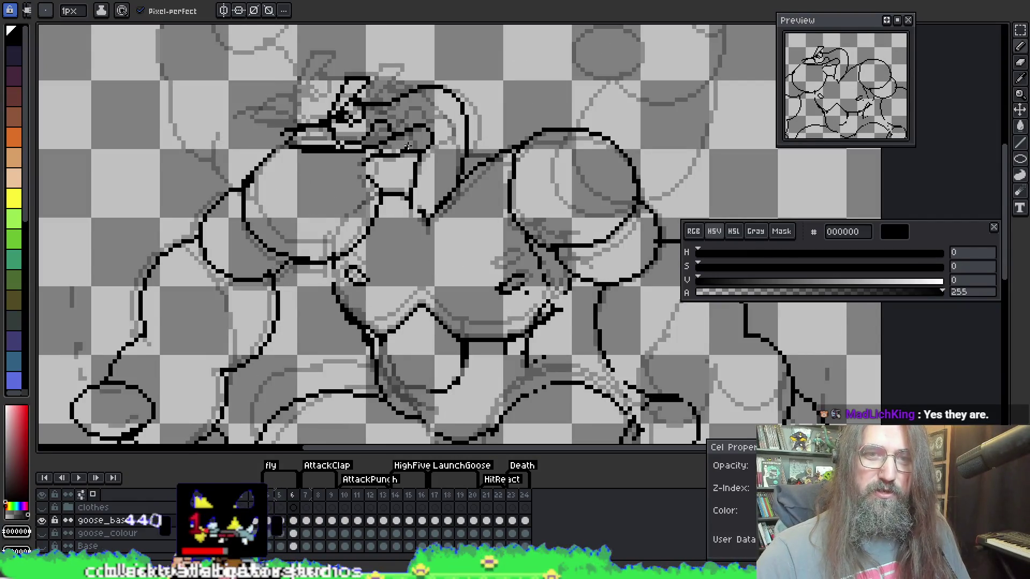
key(period)
Clean up frame 5's black lines, erasing stray pixels and redrawing pixel lines
key(i)
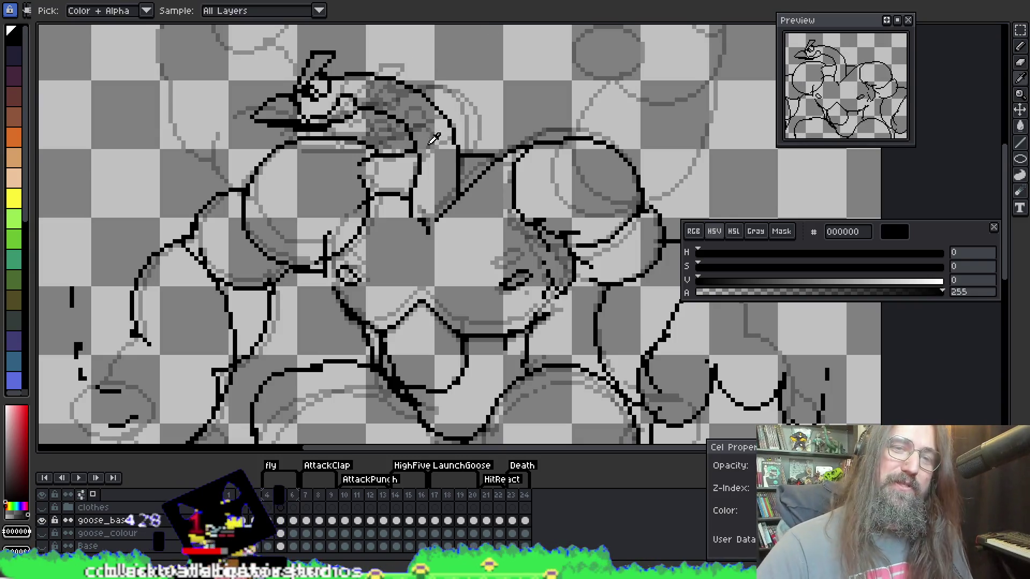
key(b)
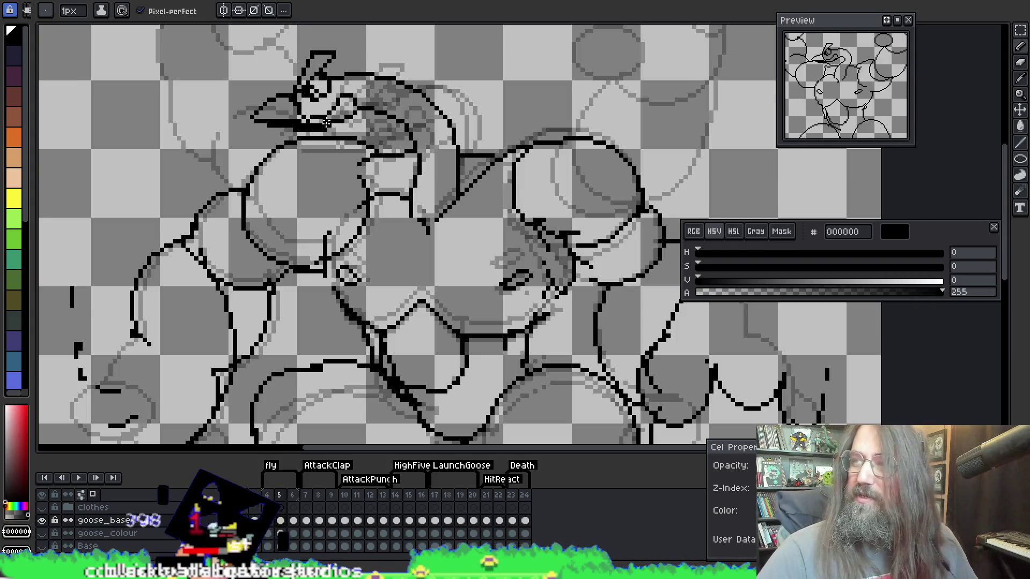
key(i)
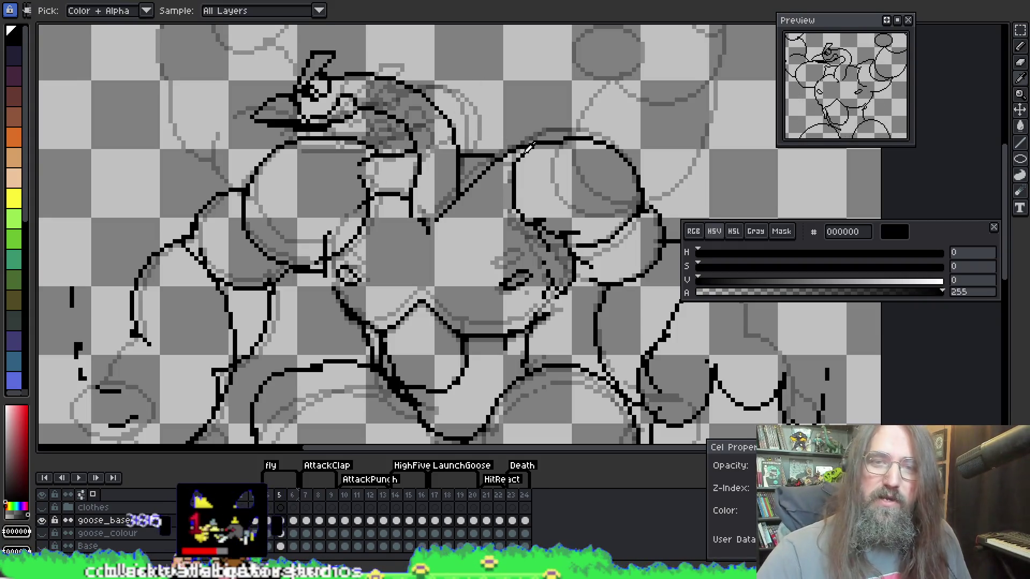
key(b)
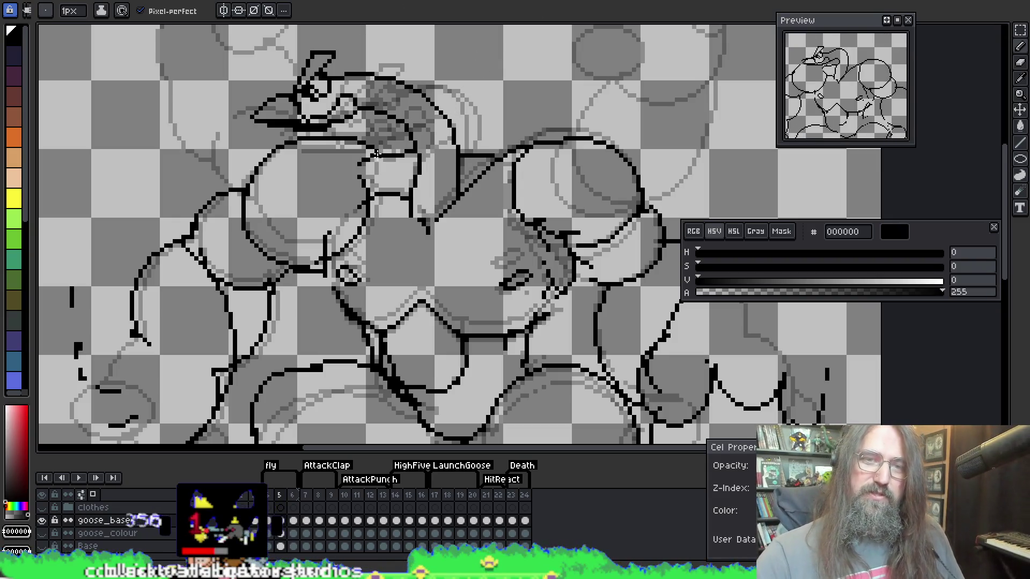
key(e)
key(i)
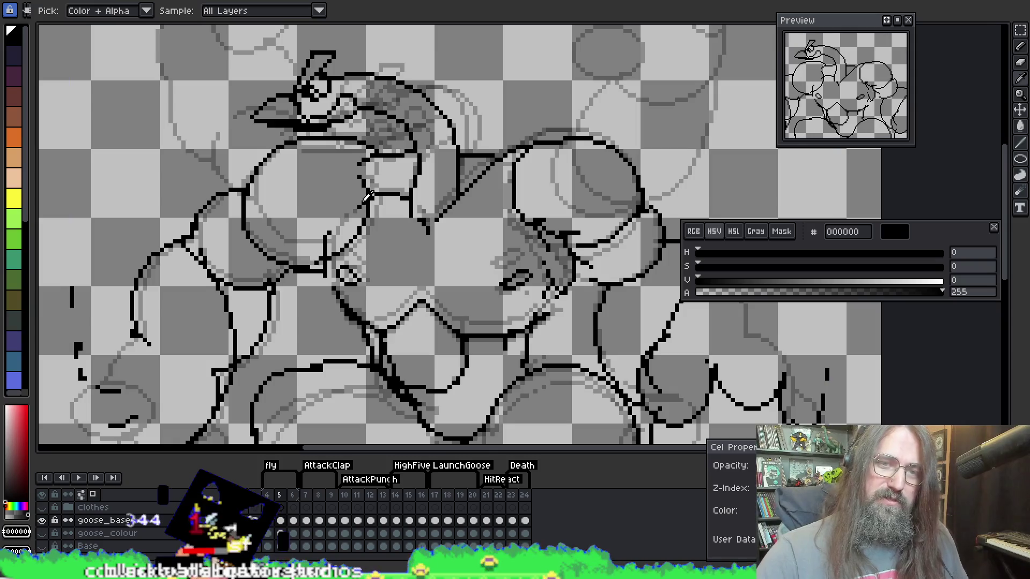
key(e)
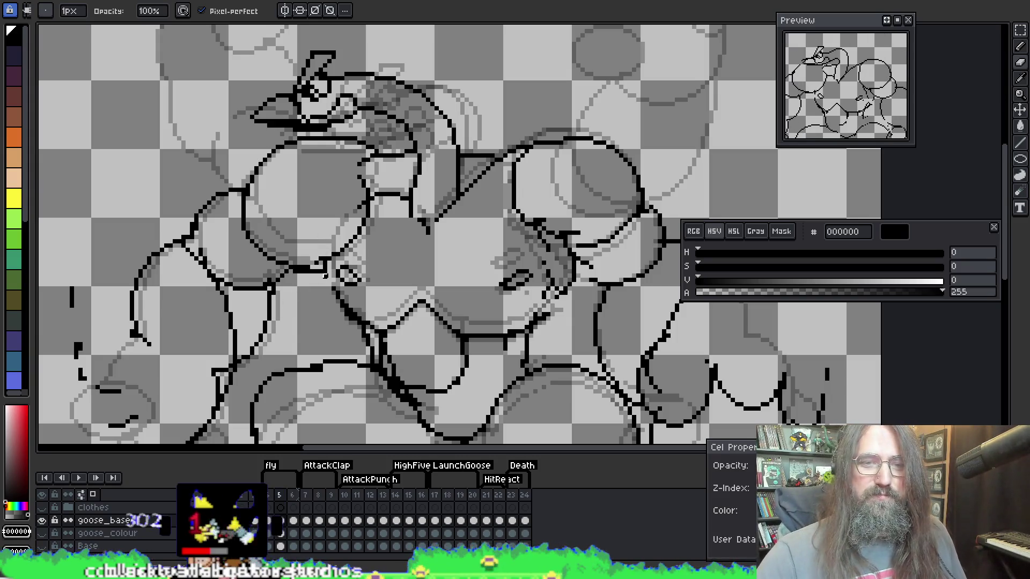
key(b)
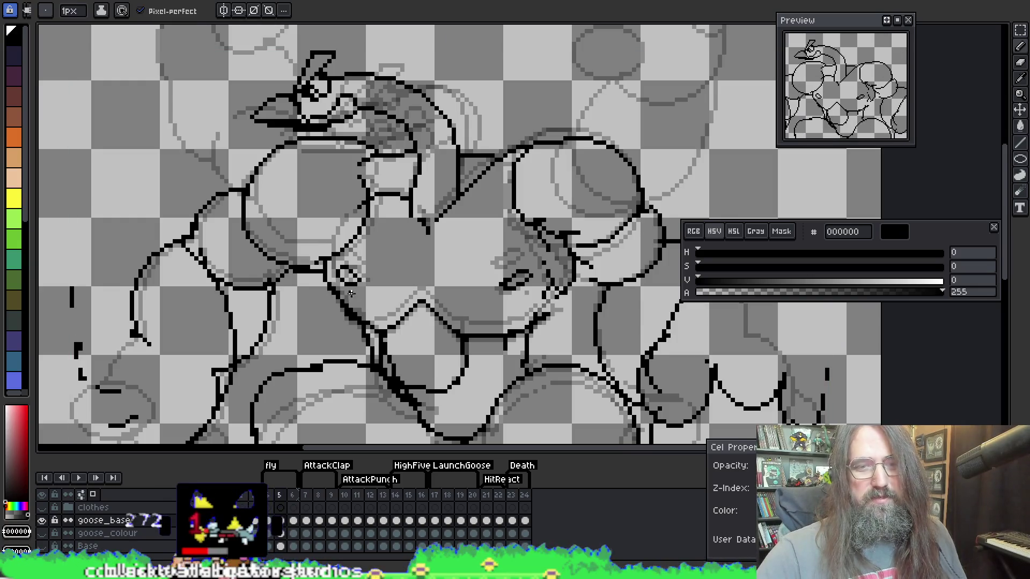
key(e)
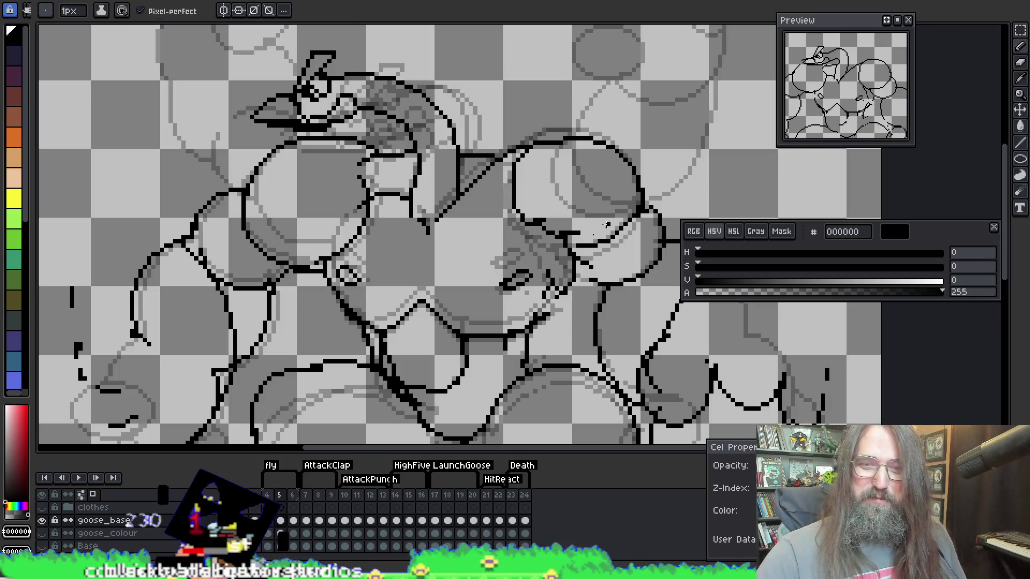
key(i)
key(b)
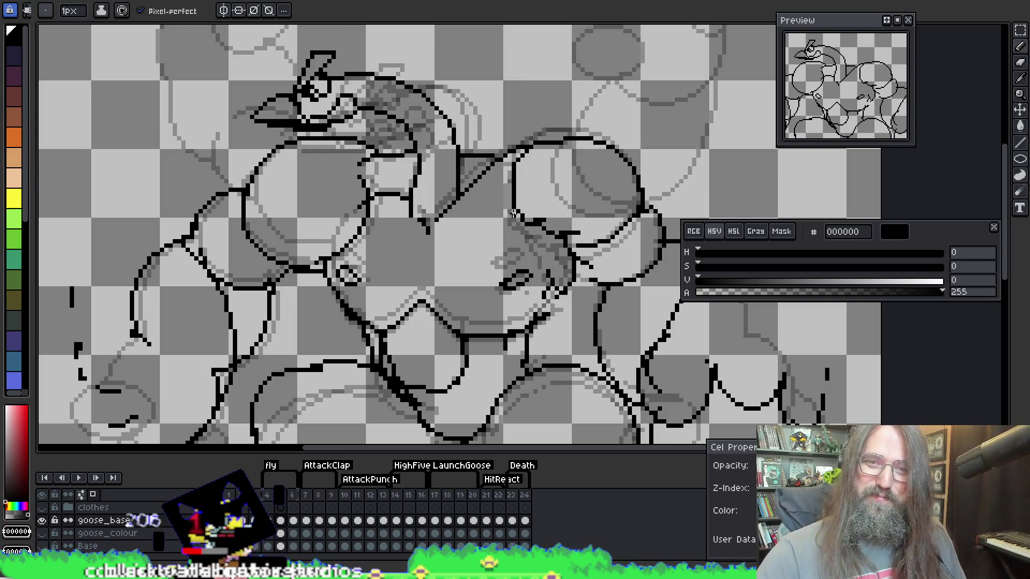
key(e)
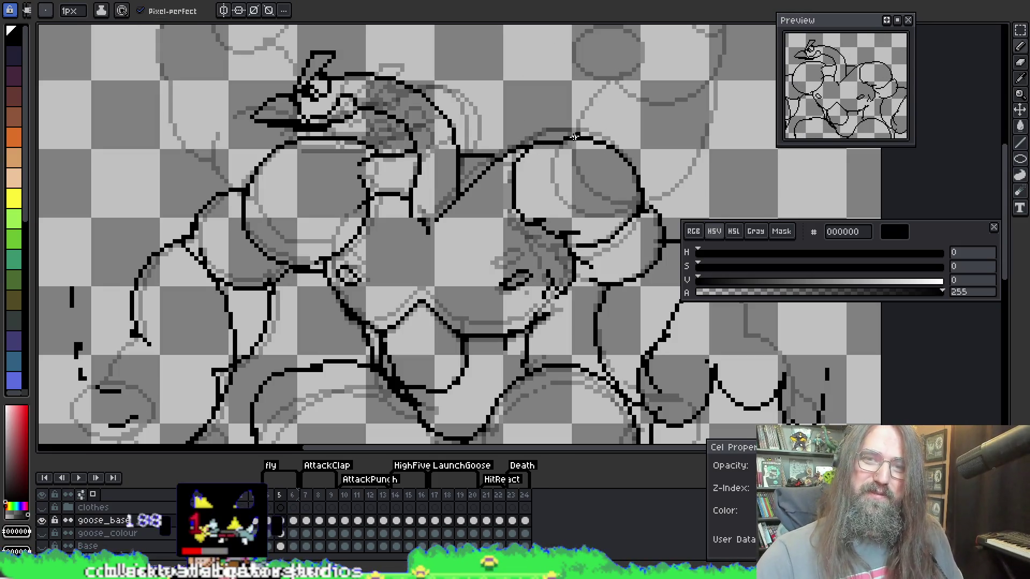
Flip between frames 4 and 5 to compare poses, settling on frame 5
key(Left)
key(Right)
key(Left)
key(Right)
key(Left)
key(Right)
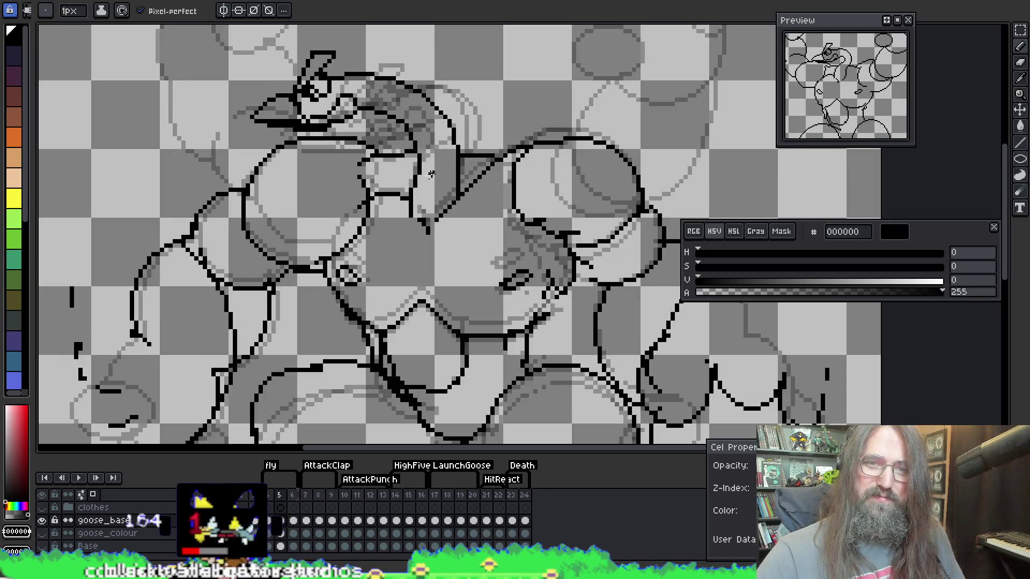
key(Right)
key(Left)
key(Right)
key(Left)
key(Left)
key(Right)
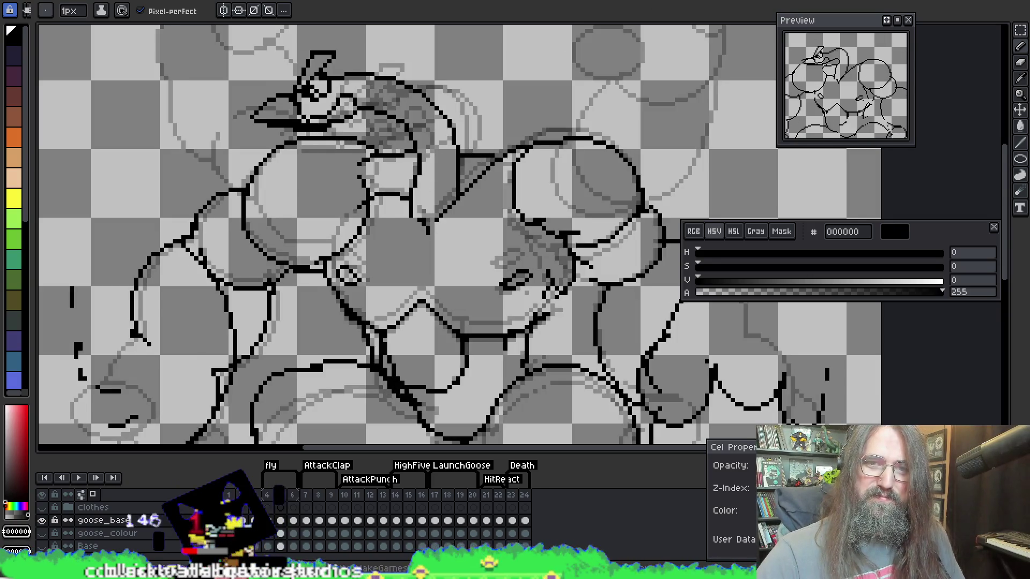
key(Left)
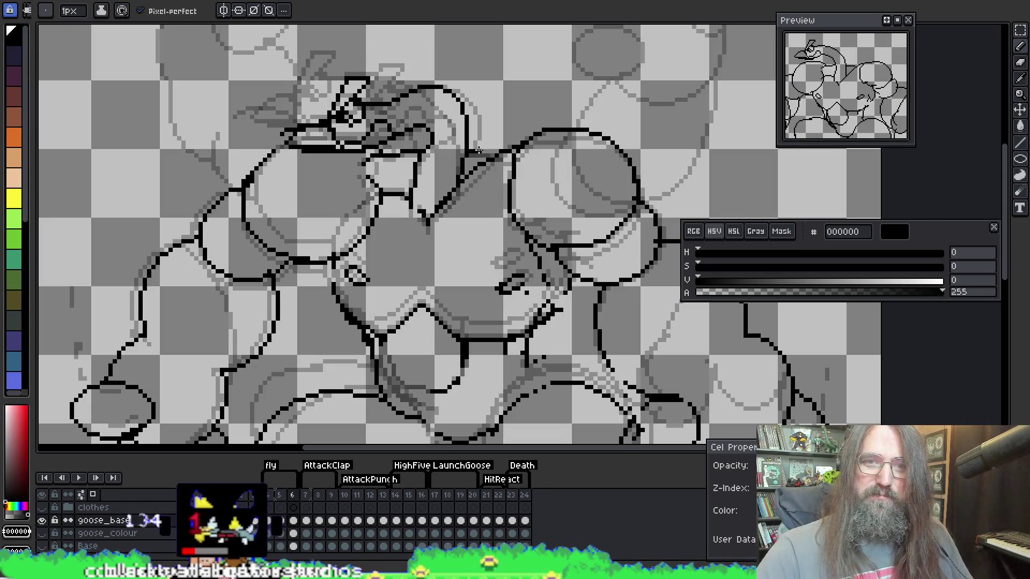
key(b)
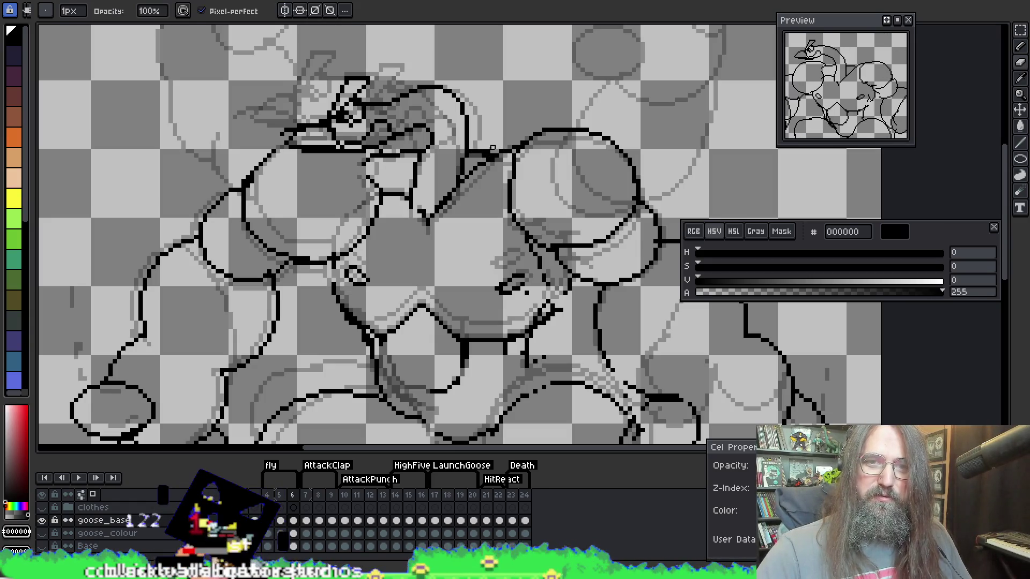
Play the animation, then recentre and zoom the view to review frames 4 and 6
key(Return)
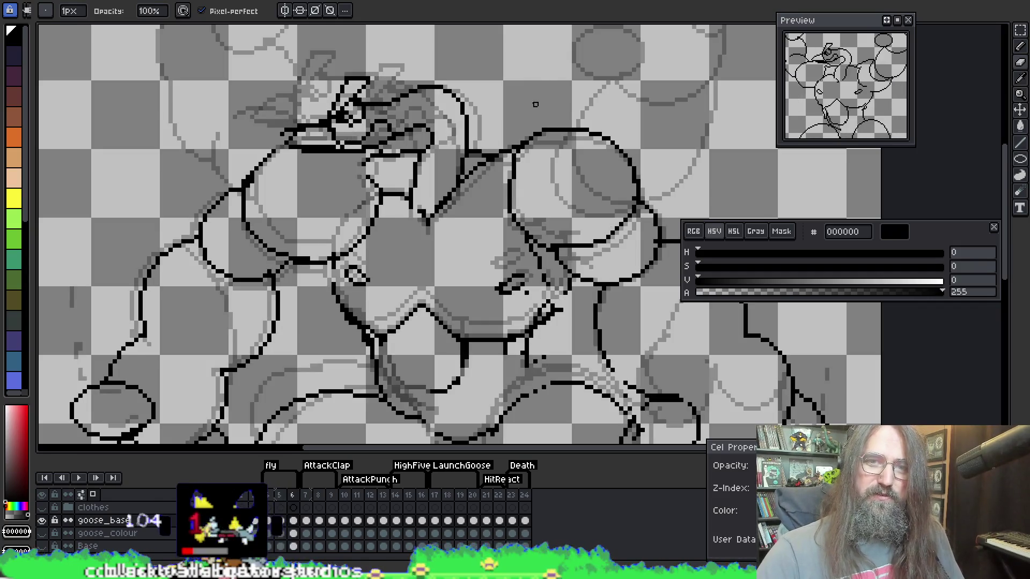
scroll(508, 34, down, 1)
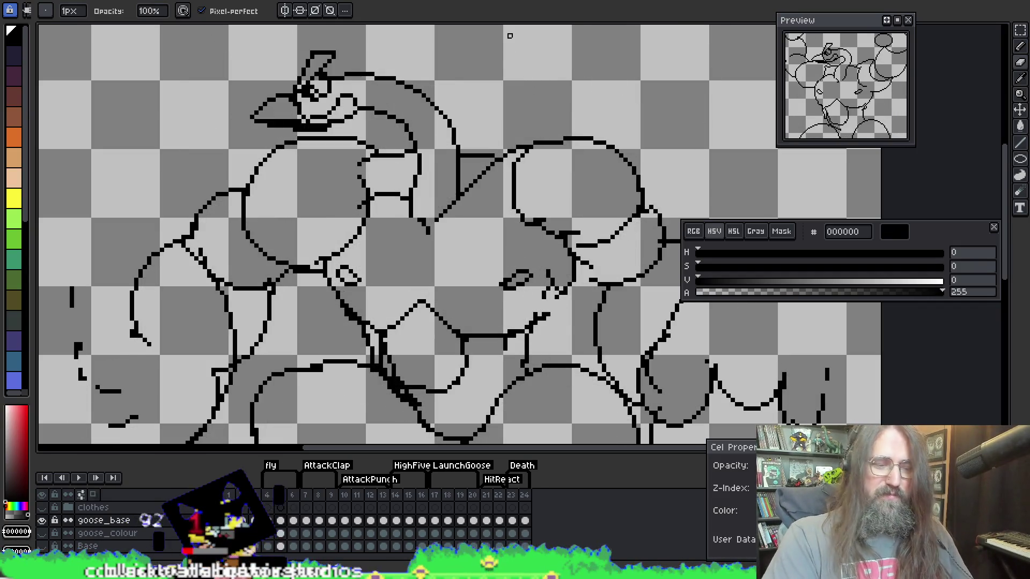
scroll(515, 75, down, 1)
drag(522, 104, 524, 154)
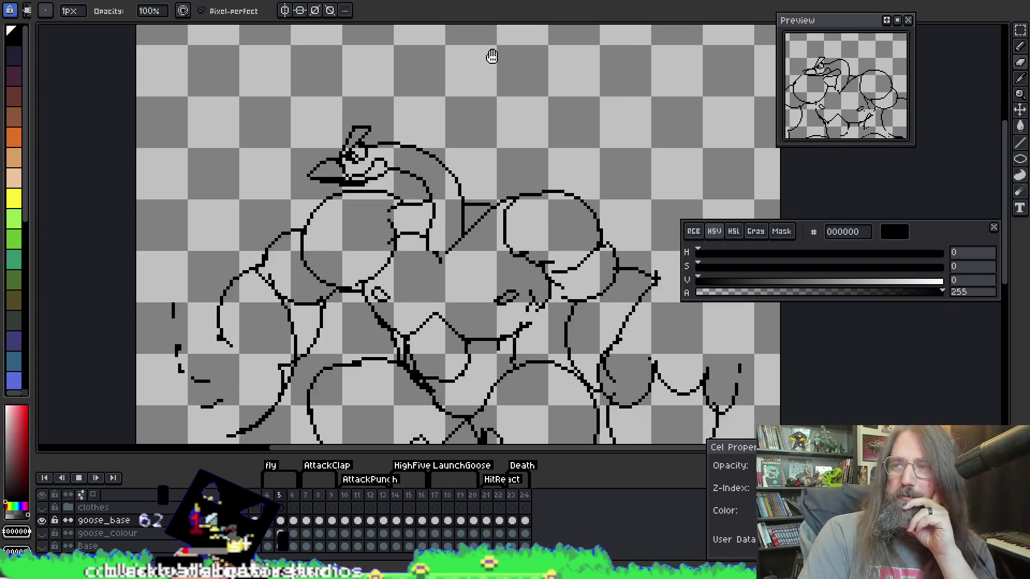
mouse_move(518, 242)
mouse_down()
mouse_move(553, 203)
mouse_move(523, 228)
mouse_move(512, 224)
mouse_up()
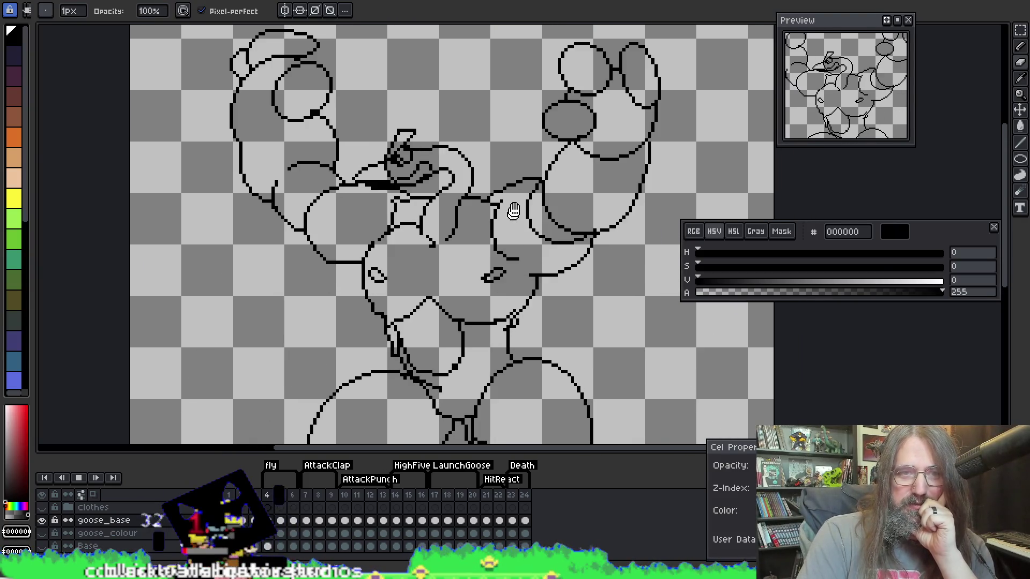
key(Right)
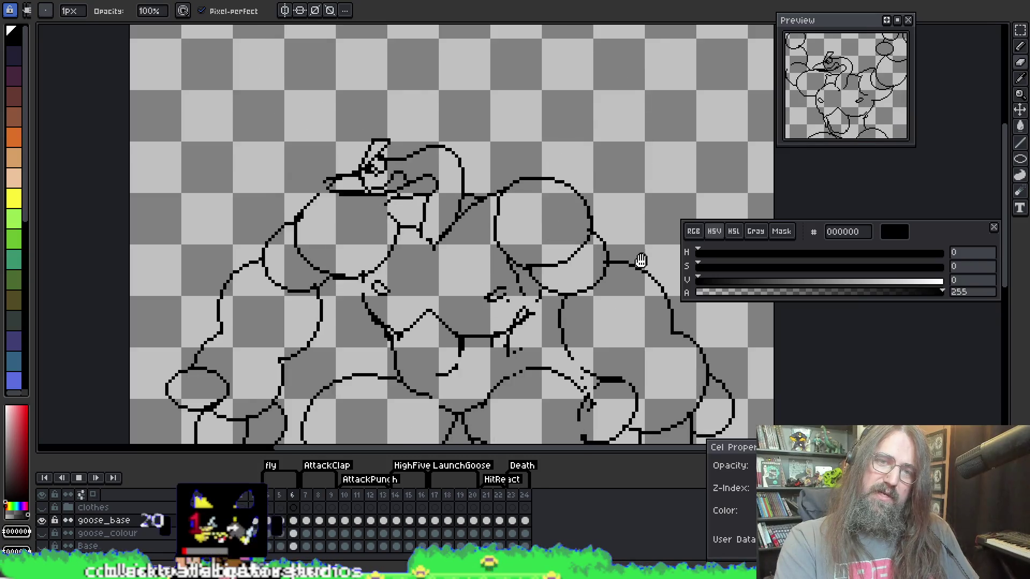
drag(565, 328, 568, 318)
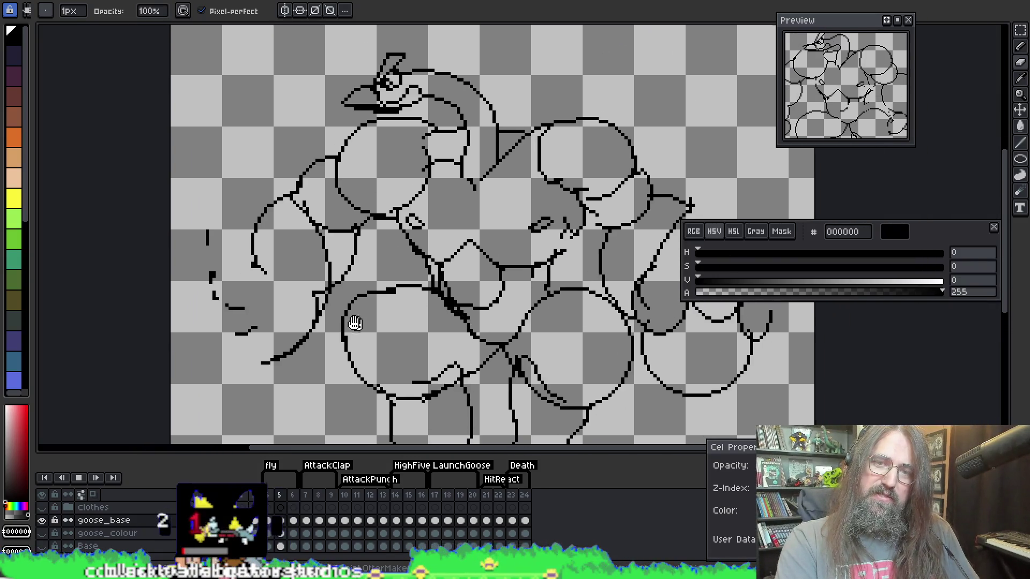
mouse_move(361, 313)
mouse_down()
mouse_move(288, 313)
mouse_move(489, 328)
mouse_move(219, 305)
mouse_move(294, 300)
mouse_move(264, 276)
mouse_move(278, 276)
mouse_up()
key(Right)
key(Right)
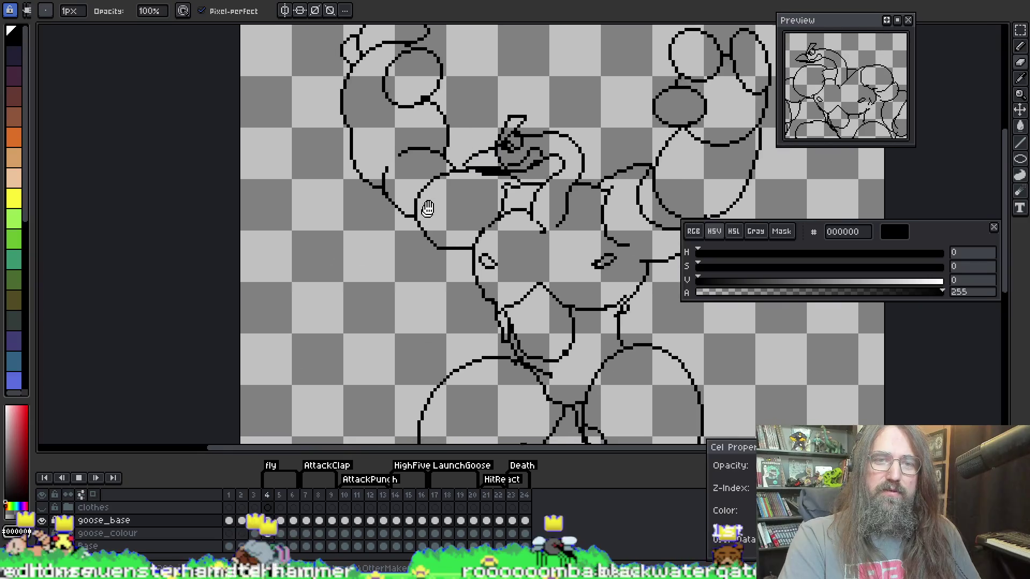
scroll(429, 207, up, 1)
scroll(429, 207, down, 1)
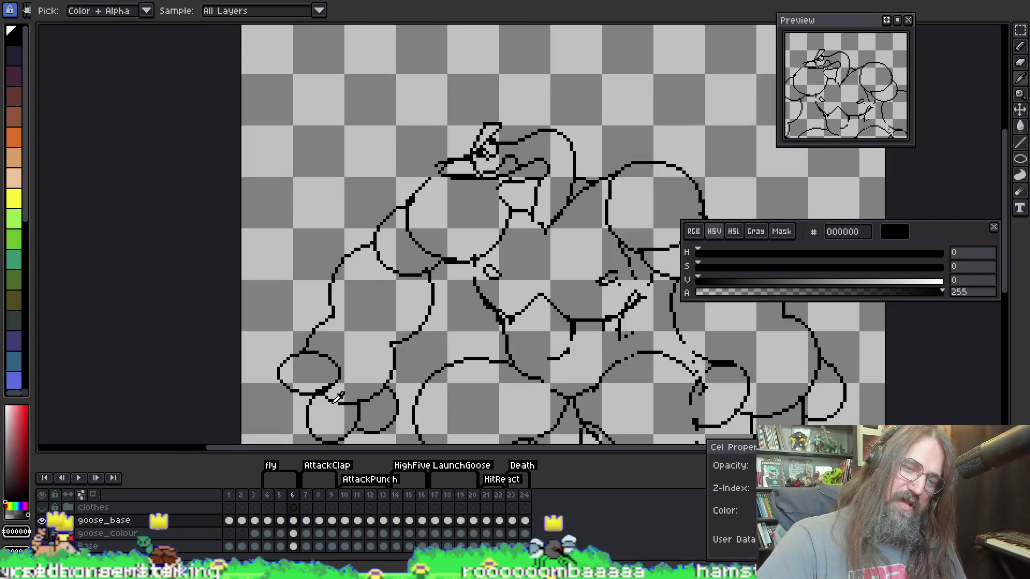
Review frame 4 with the view shifted over the goose's body, then move to frame 5 with the pencil
key(e)
key(Left)
key(Left)
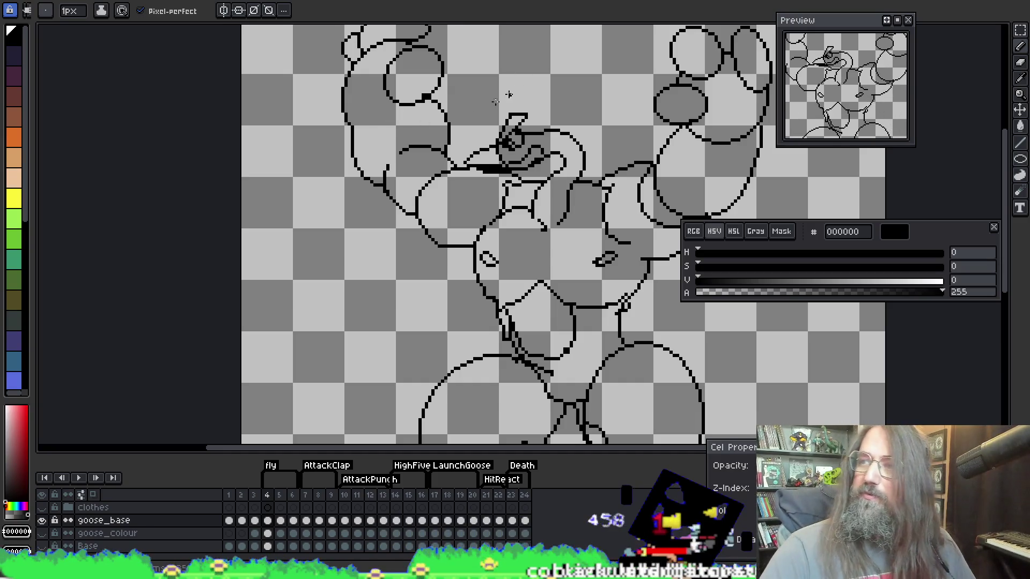
drag(421, 140, 399, 145)
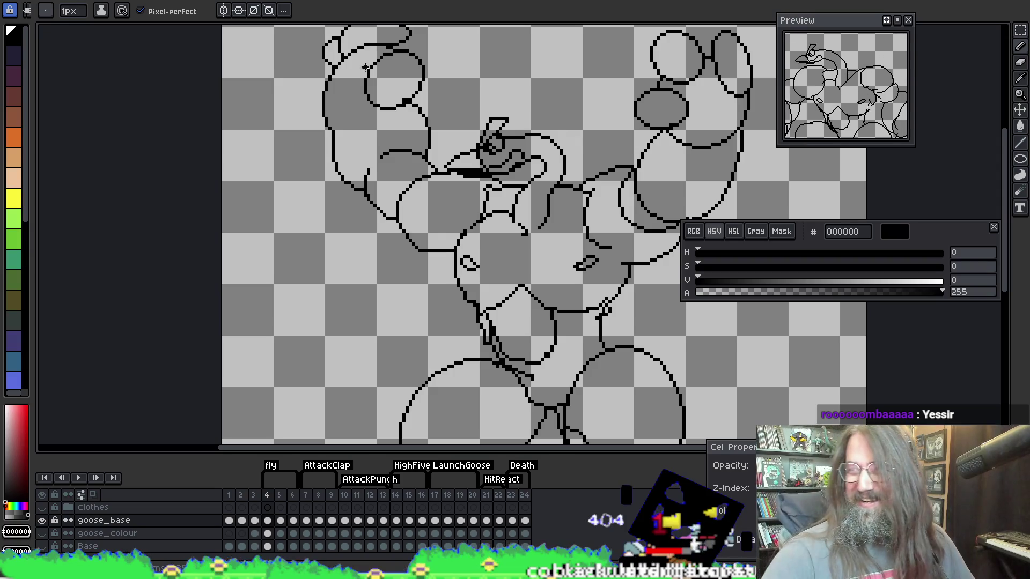
key(i)
scroll(401, 161, right, 3)
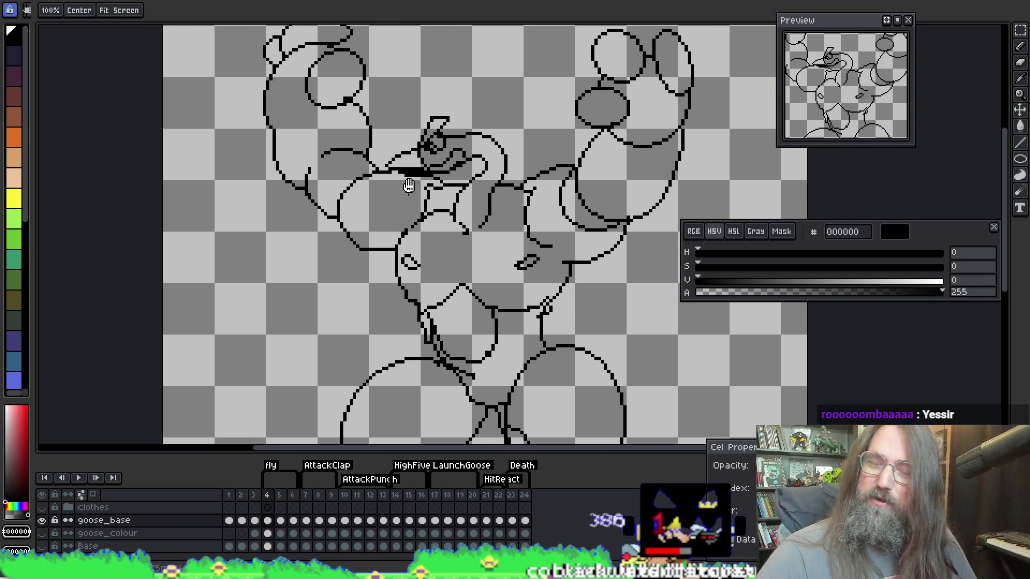
key(b)
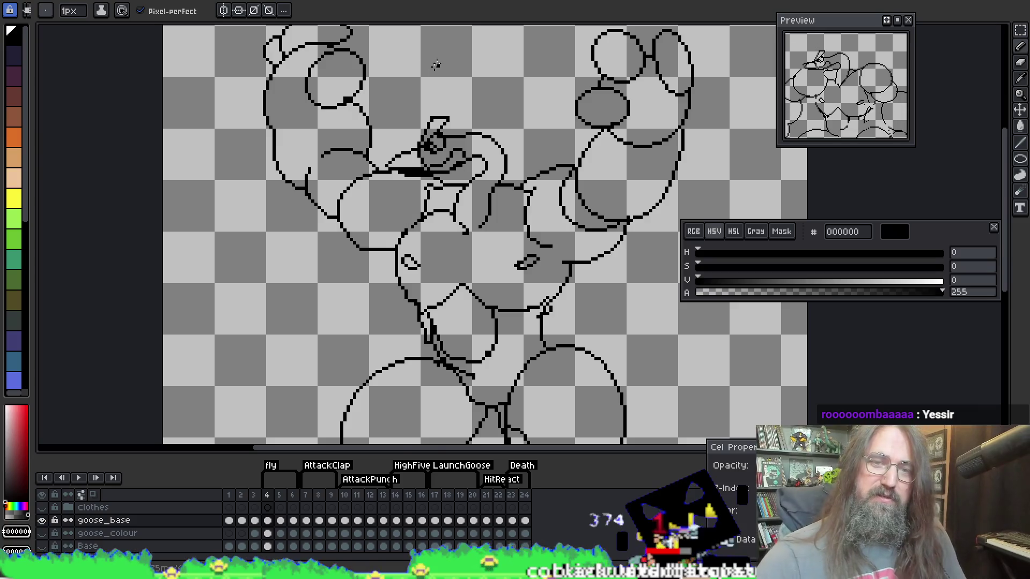
key(Right)
key(Left)
key(Left)
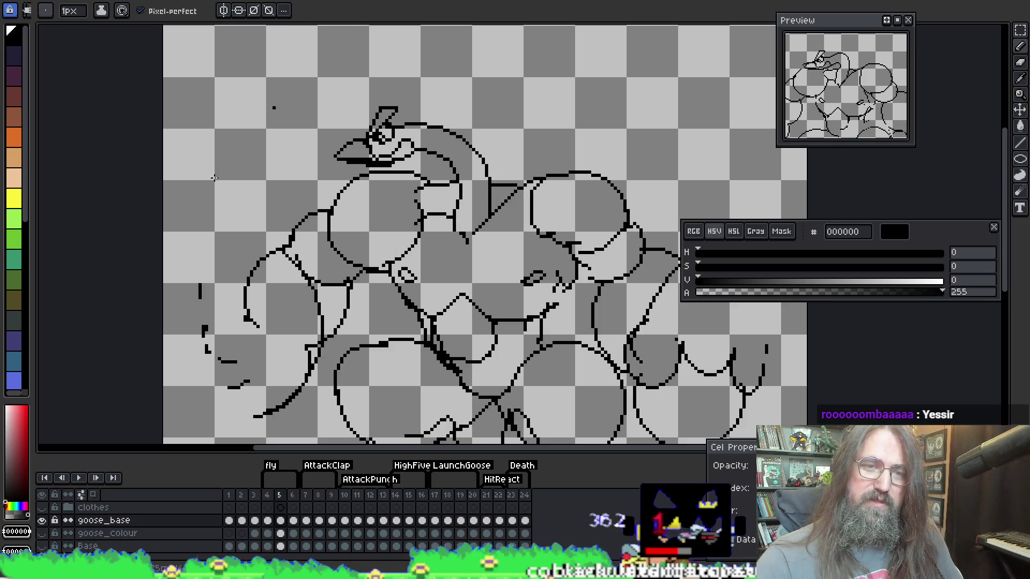
Turn on onion skin and step through frames 4 to 6, settling on frame 5
key(Right)
key(Right)
scroll(293, 168, down, 3)
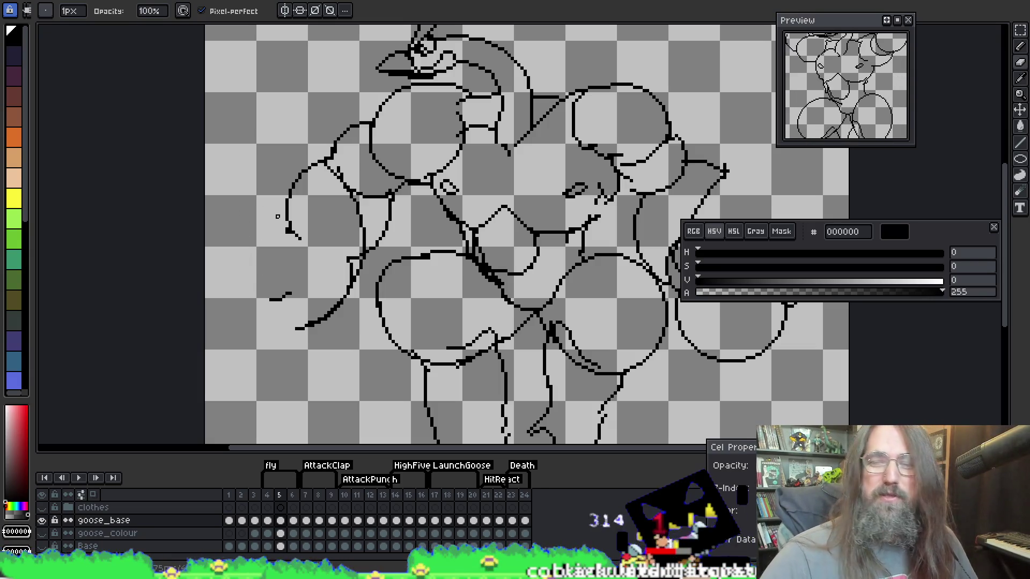
key(e)
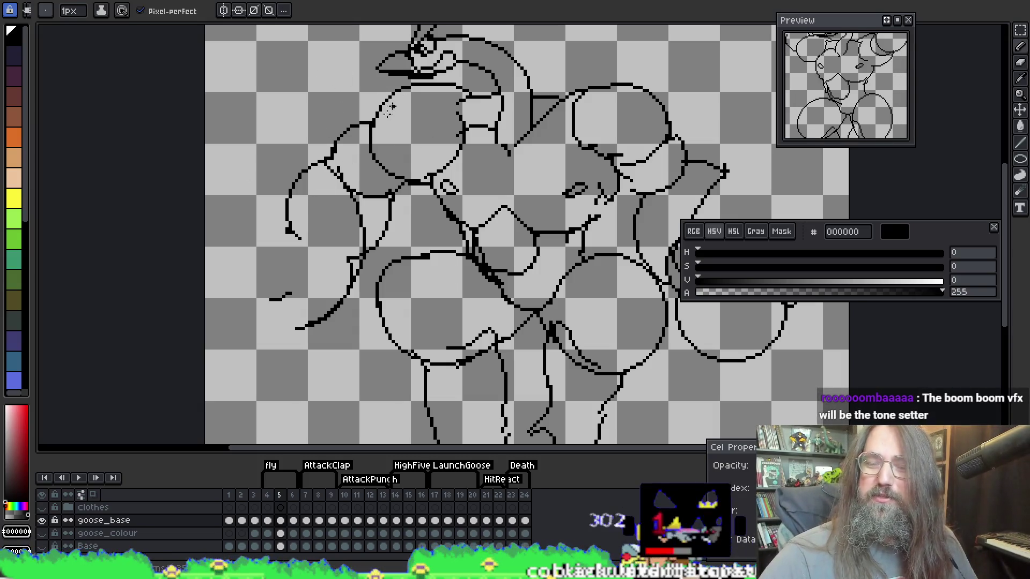
key(i)
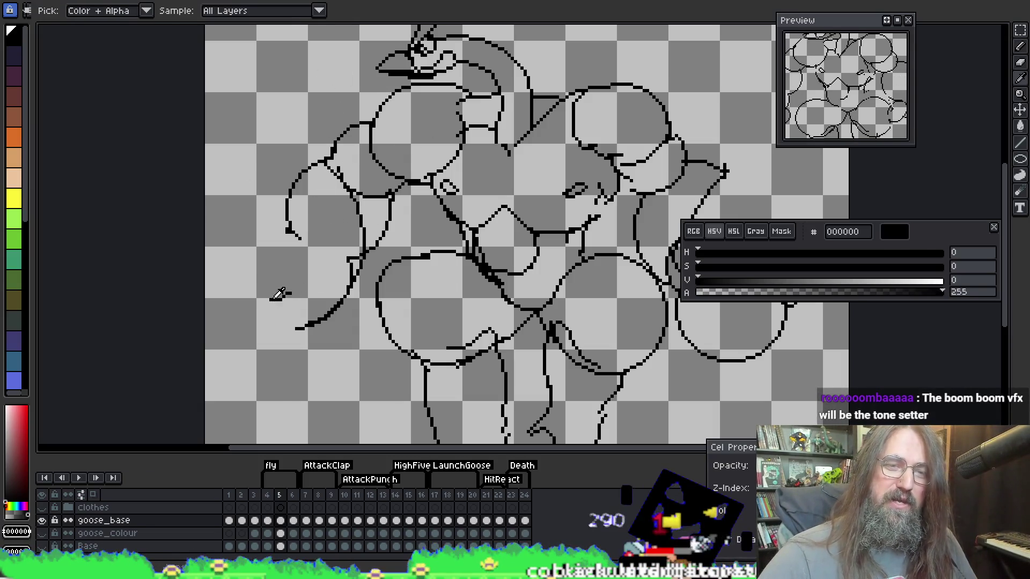
key(b)
key(F3)
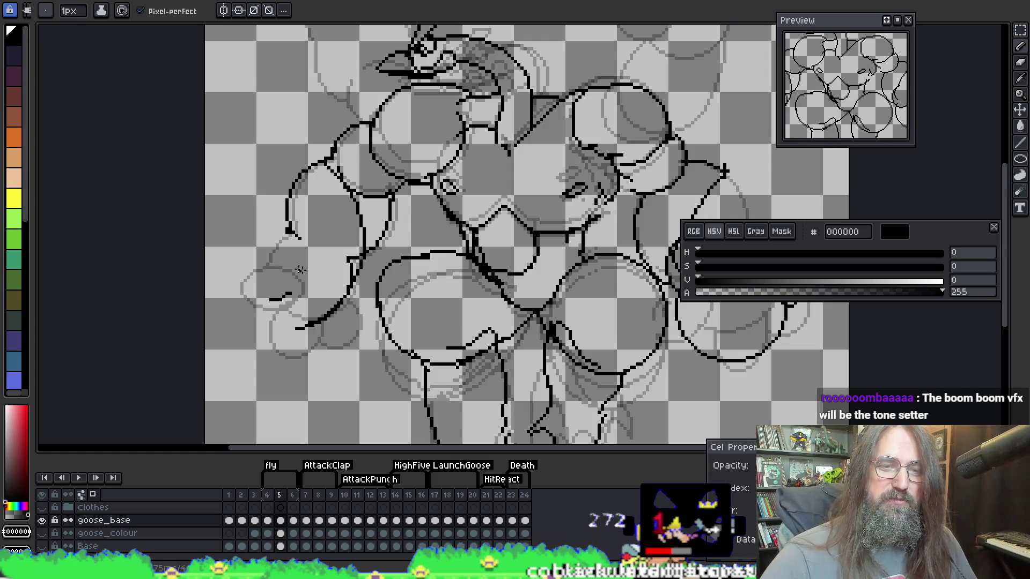
key(Return)
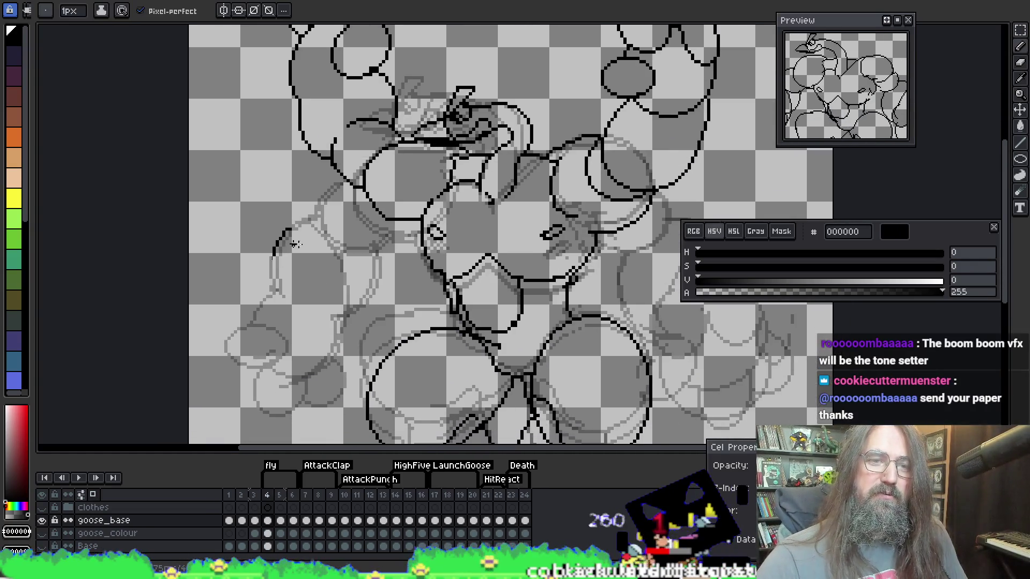
key(period)
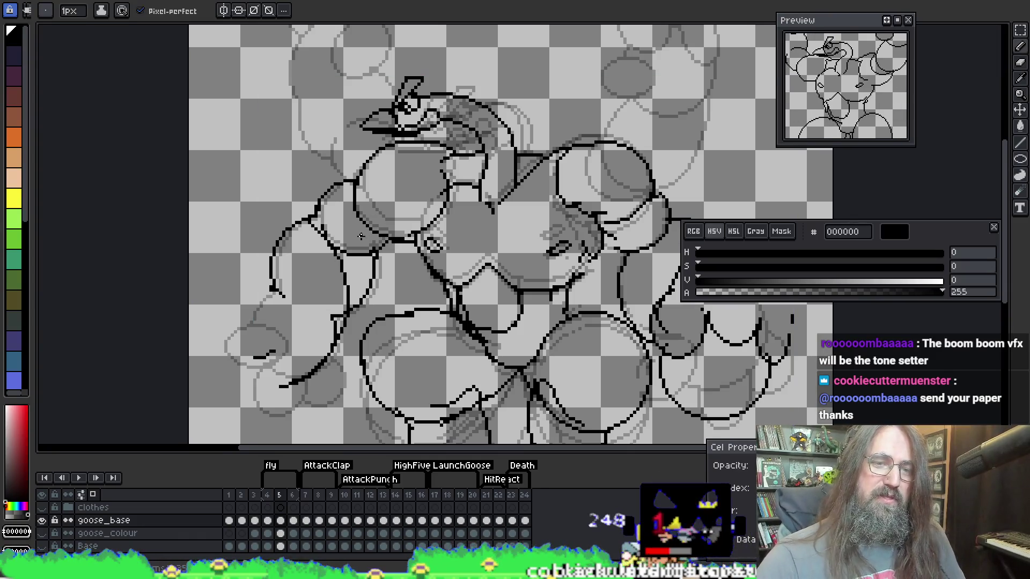
key(period)
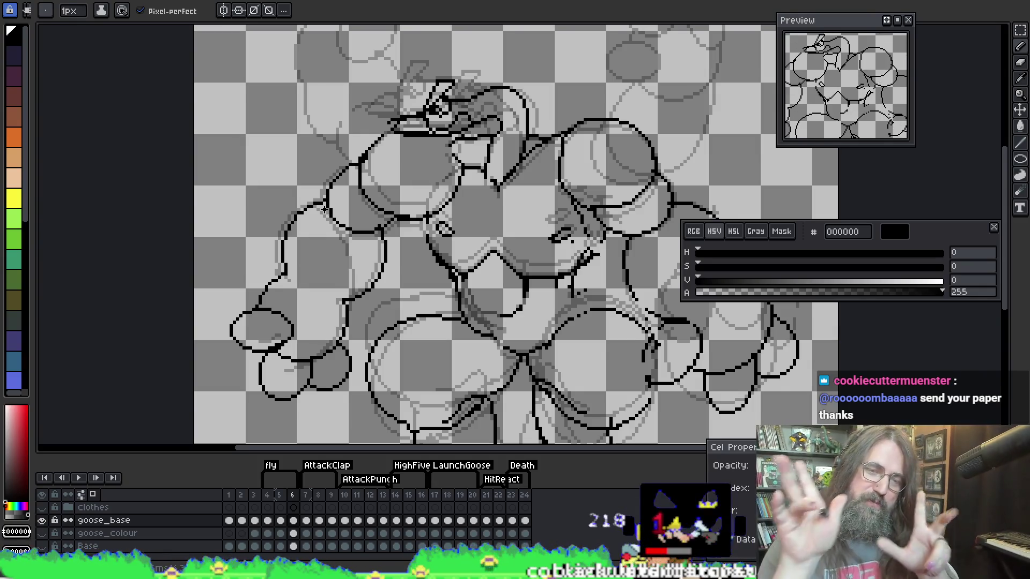
key(comma)
key(comma)
key(period)
key(comma)
key(period)
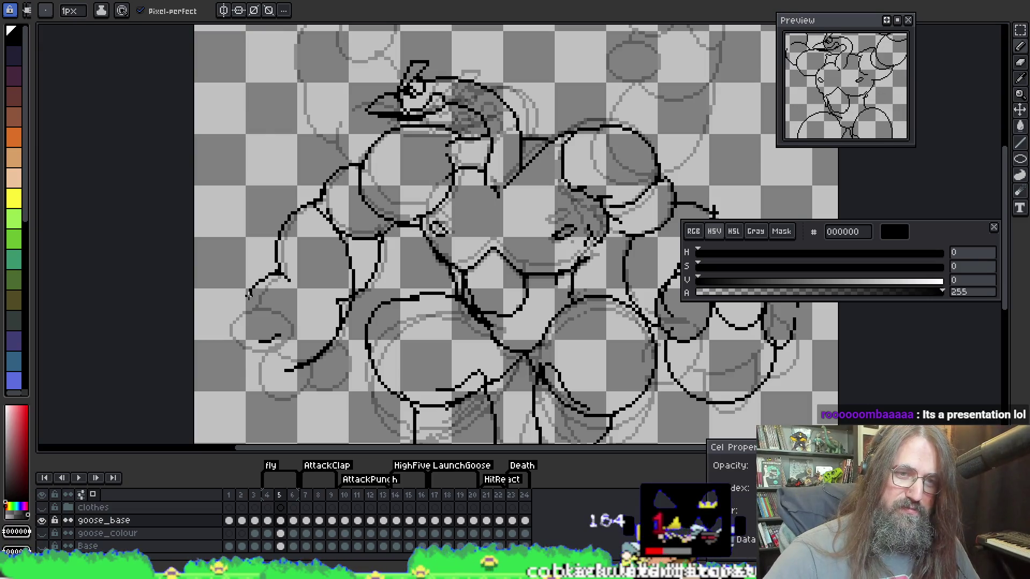
Undo the curved lower-left stroke and the trial strokes at the goose's left side, then zoom in
key(ctrl+z)
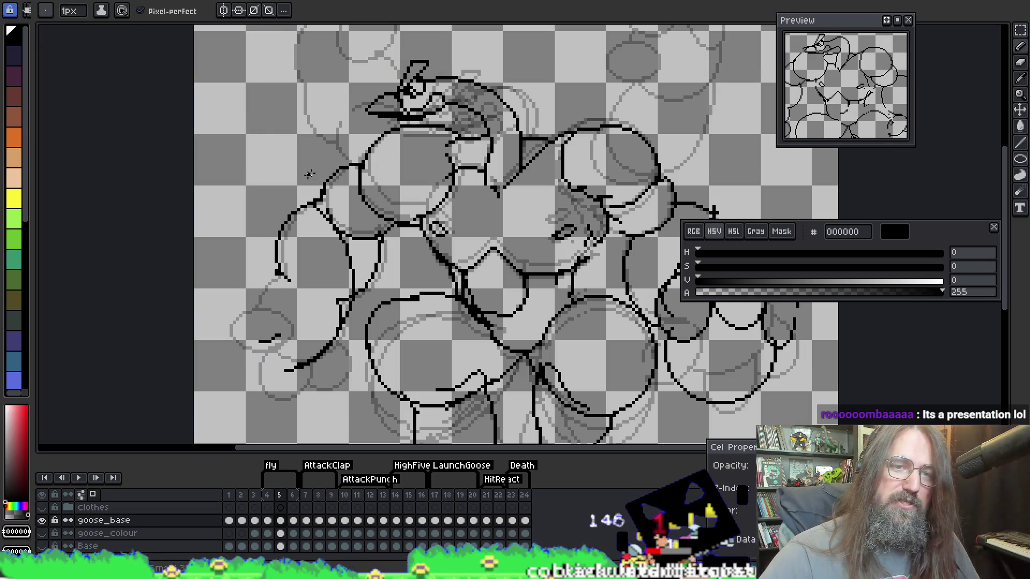
mouse_move(228, 177)
mouse_down()
mouse_move(225, 257)
mouse_move(242, 328)
mouse_up()
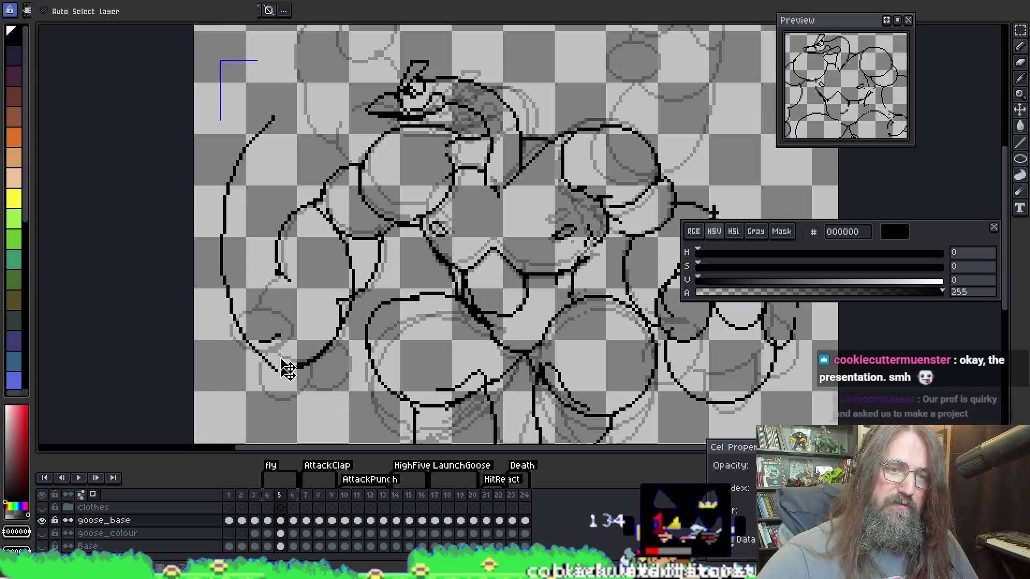
key(ctrl+z)
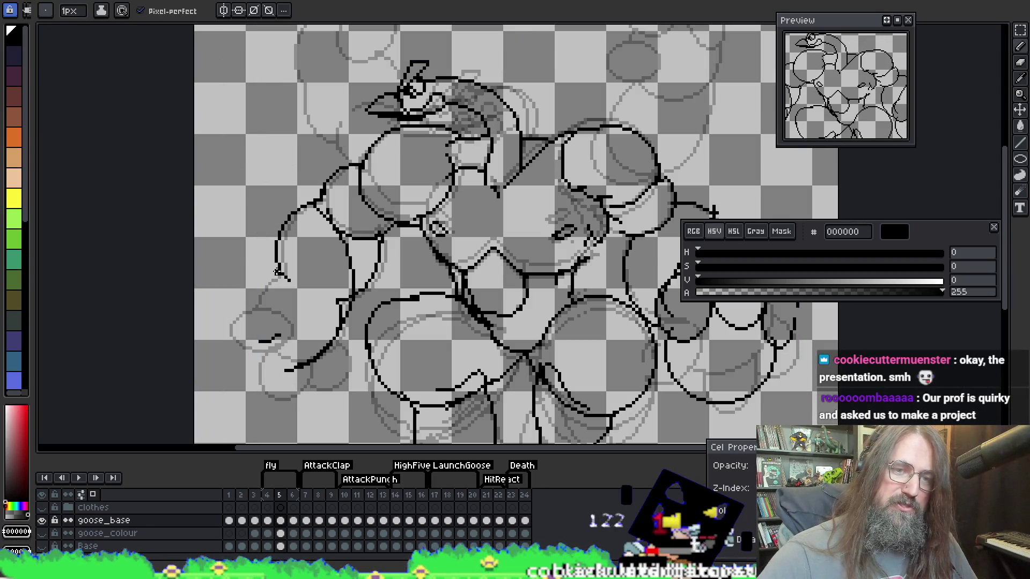
key(ctrl+z)
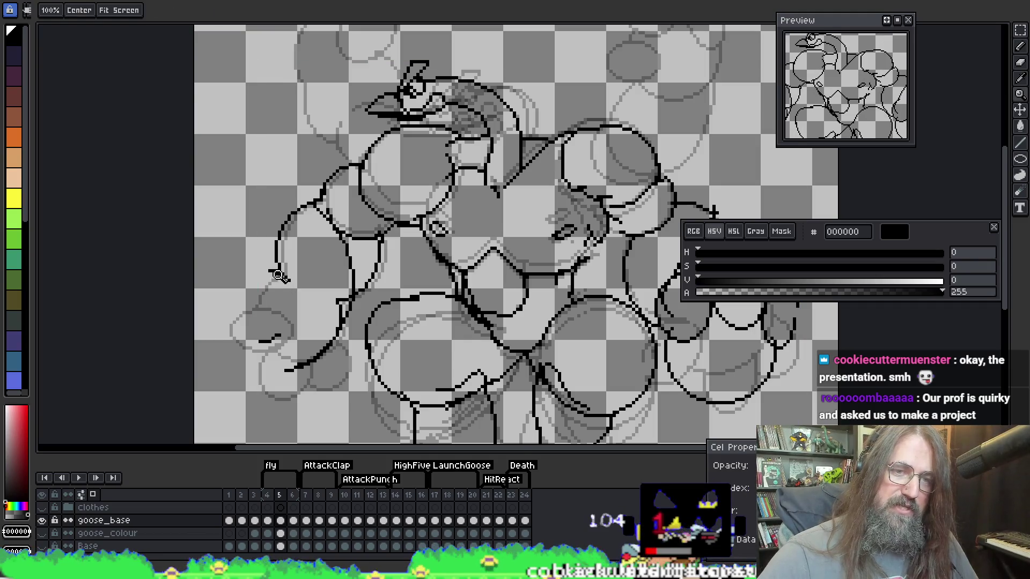
scroll(266, 271, up, 1)
key(e)
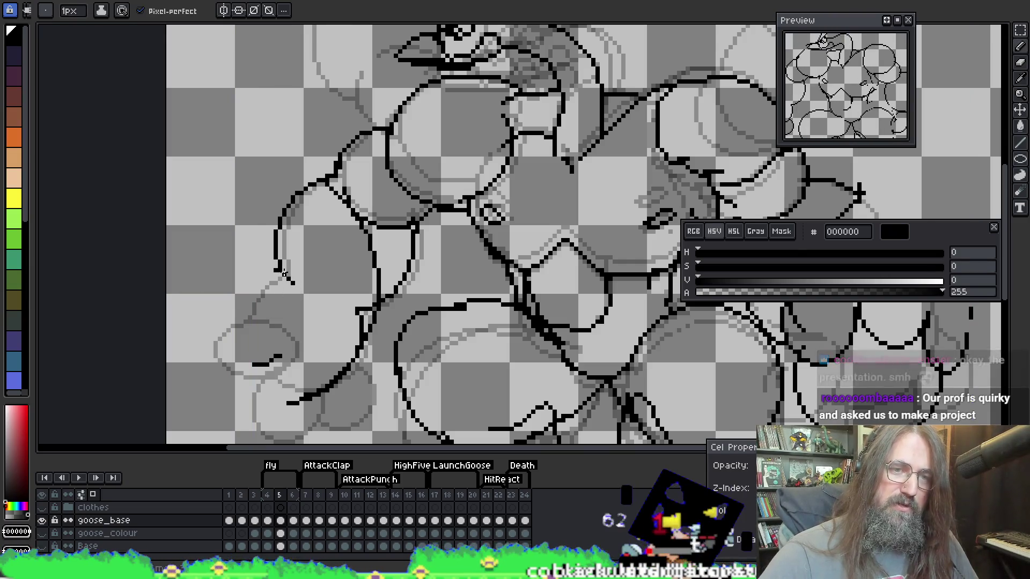
Redraw the black left wing curve down and to the lower right, undoing the stray stroke near the eye
drag(232, 274, 222, 308)
mouse_move(225, 343)
mouse_down()
mouse_move(247, 383)
mouse_move(283, 401)
mouse_up()
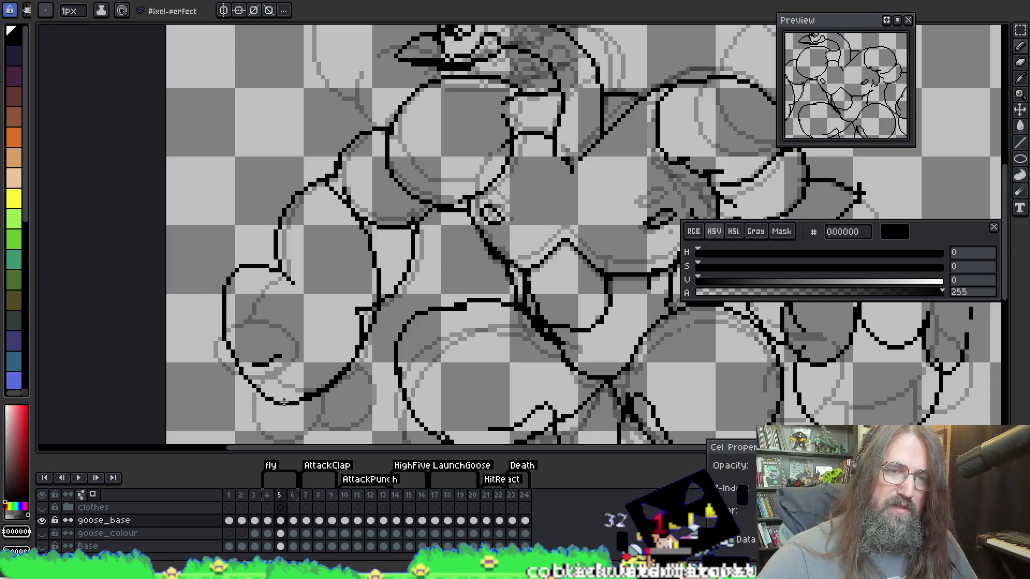
mouse_move(311, 97)
mouse_down()
mouse_move(345, 223)
mouse_move(252, 214)
mouse_up()
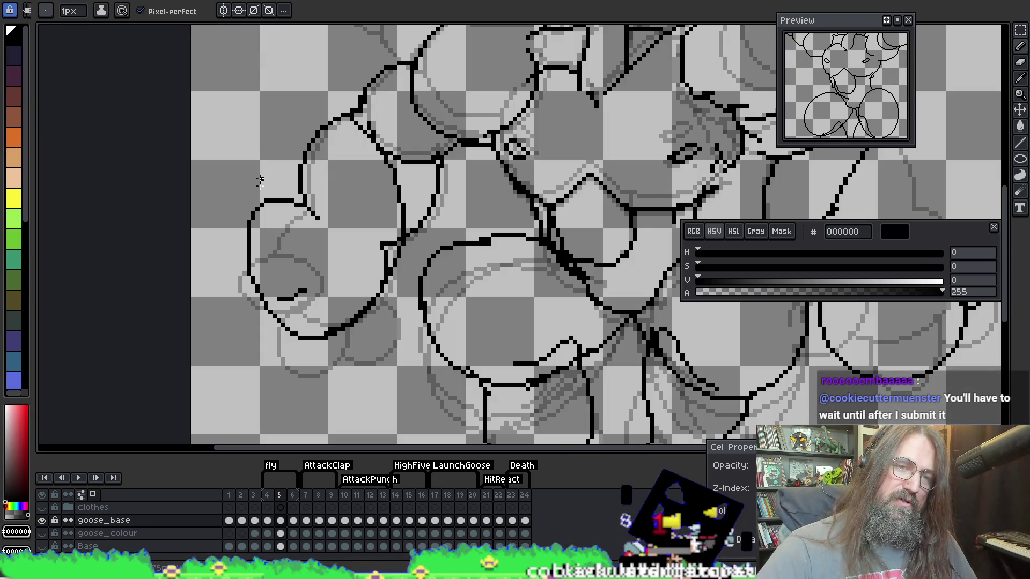
key(space)
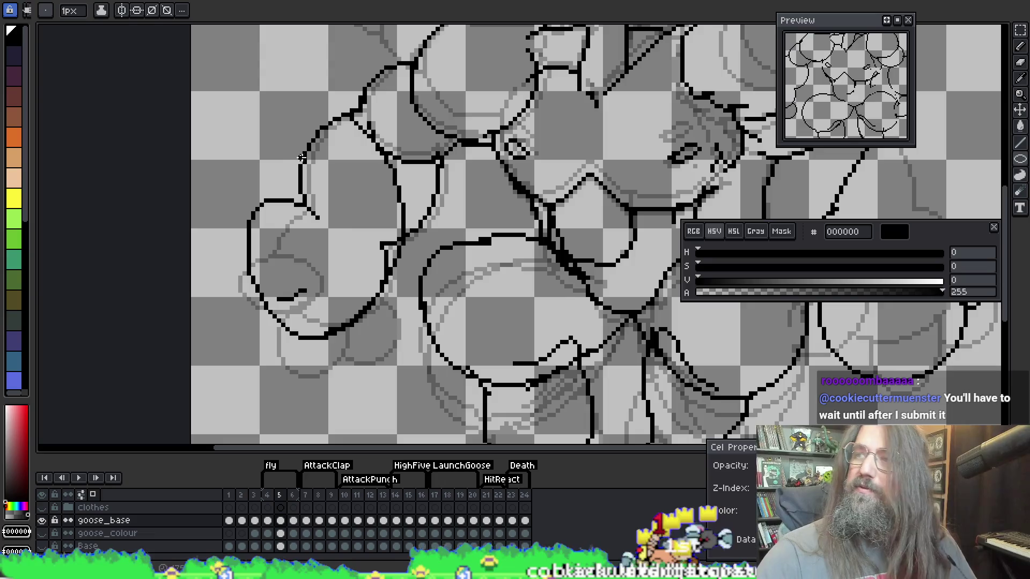
drag(333, 236, 343, 201)
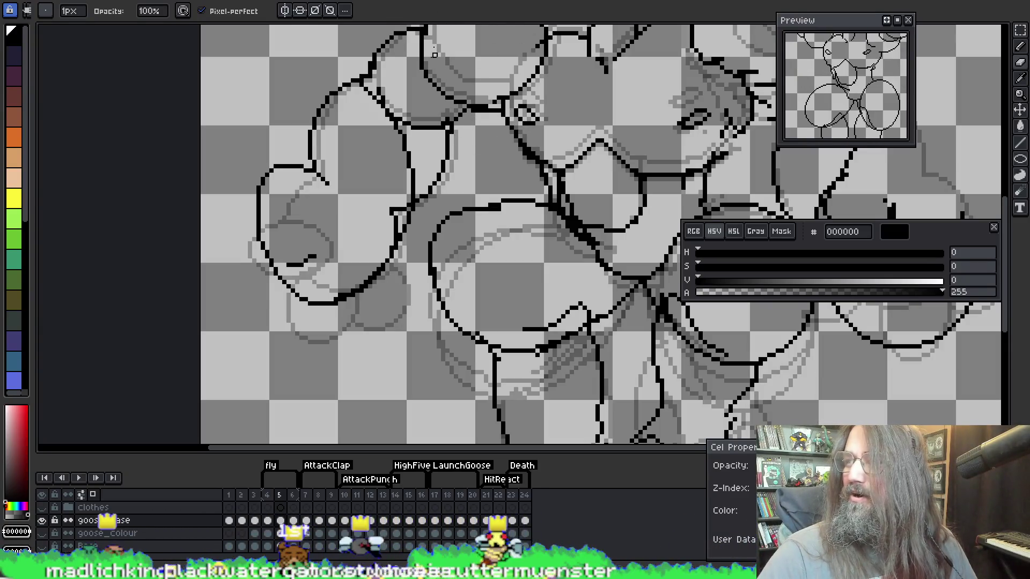
key(ctrl+z)
key(i)
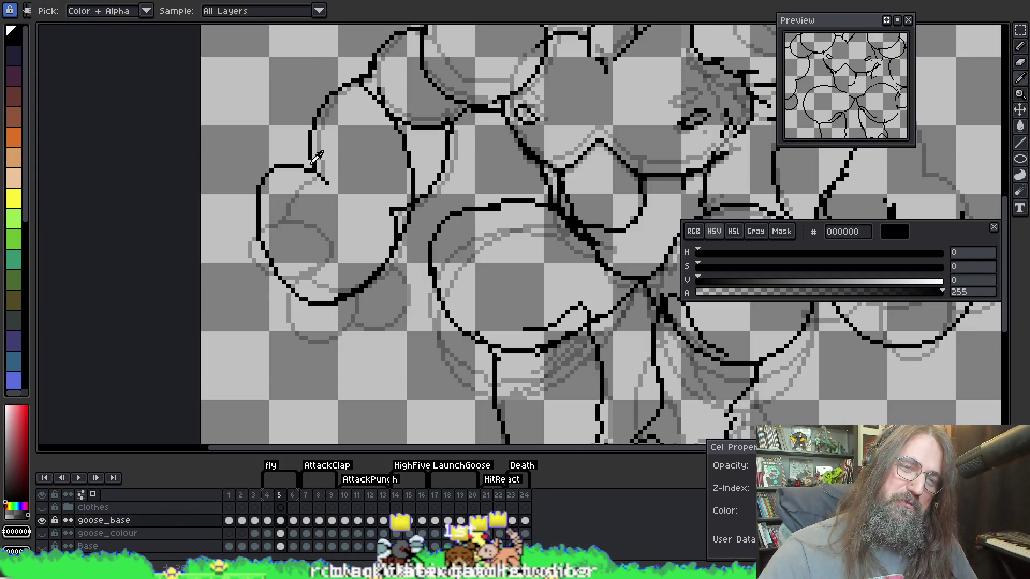
key(b)
drag(265, 180, 291, 193)
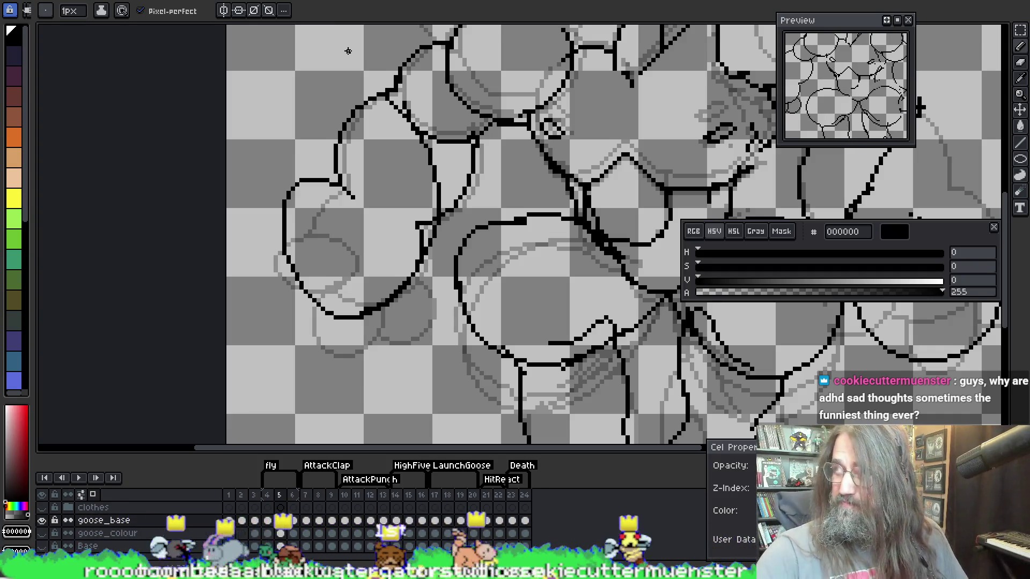
Draw an oval outline at the left end of the wing with the Ellipse tool
key(l)
drag(396, 198, 394, 216)
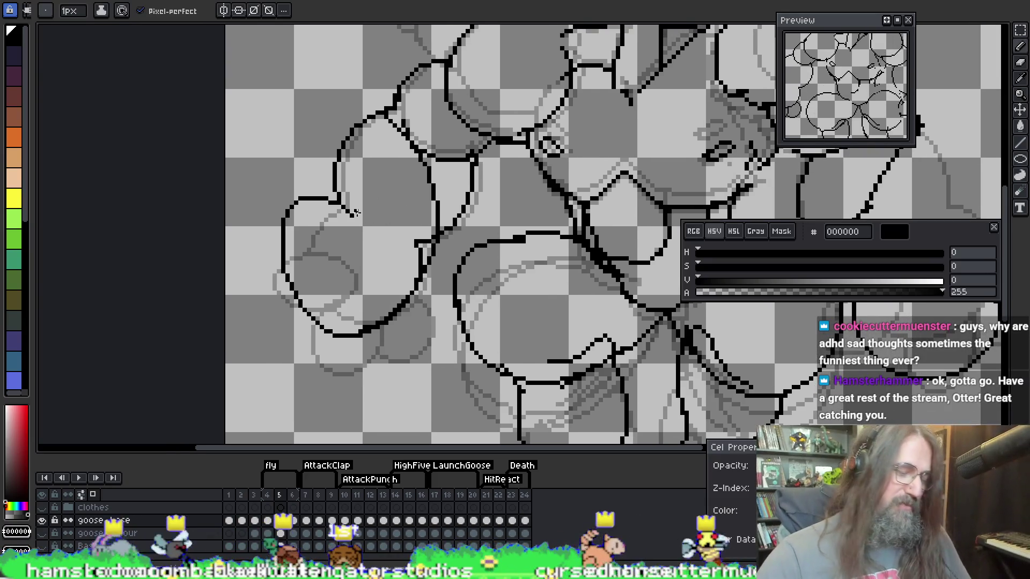
mouse_move(244, 202)
mouse_down()
mouse_move(316, 311)
mouse_move(322, 225)
mouse_move(341, 287)
mouse_move(241, 225)
mouse_move(319, 220)
mouse_move(308, 211)
mouse_move(300, 225)
mouse_move(317, 219)
mouse_move(289, 236)
mouse_move(268, 225)
mouse_move(300, 185)
mouse_move(301, 214)
mouse_move(306, 184)
mouse_move(324, 206)
mouse_up()
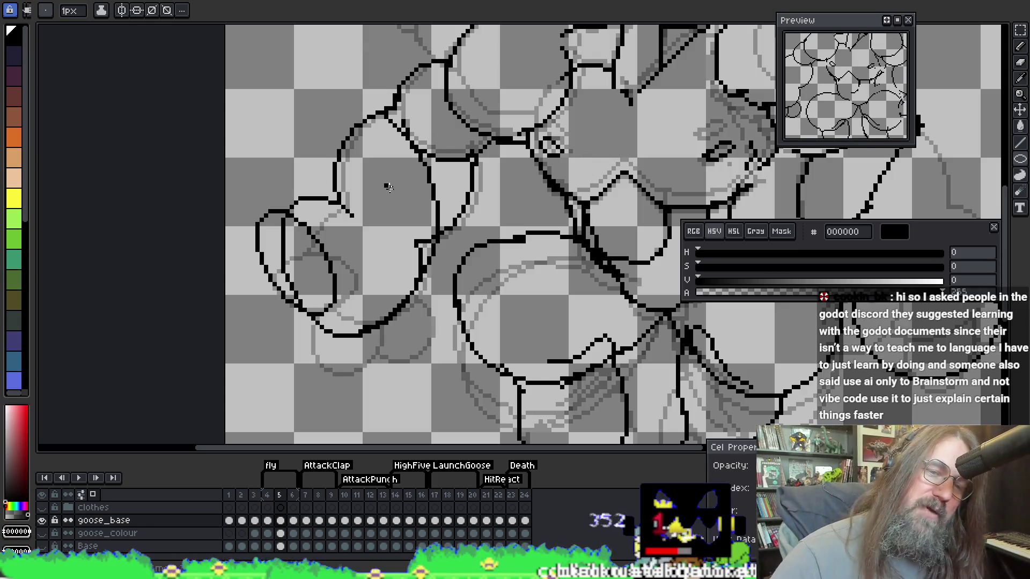
key(b)
scroll(322, 215, down, 2)
Draw a narrow ellipse at the wing tip, undoing and restoring the outer arc
key(q)
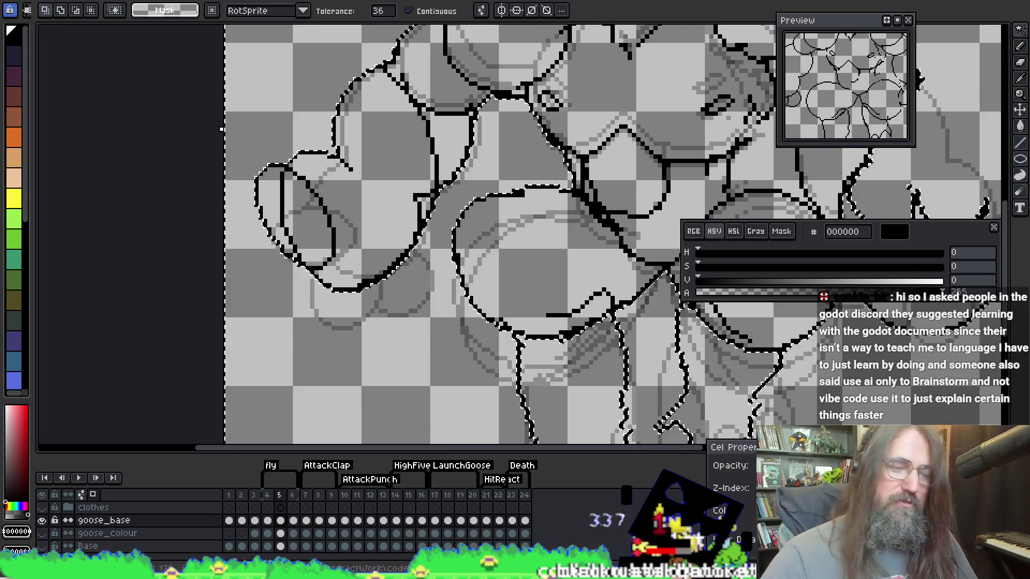
key(e)
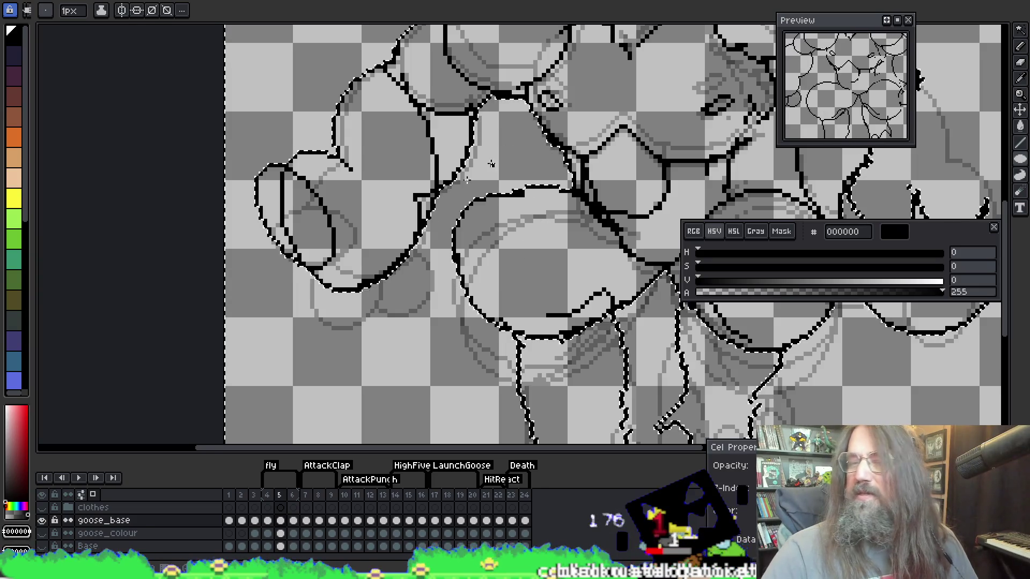
drag(348, 304, 281, 315)
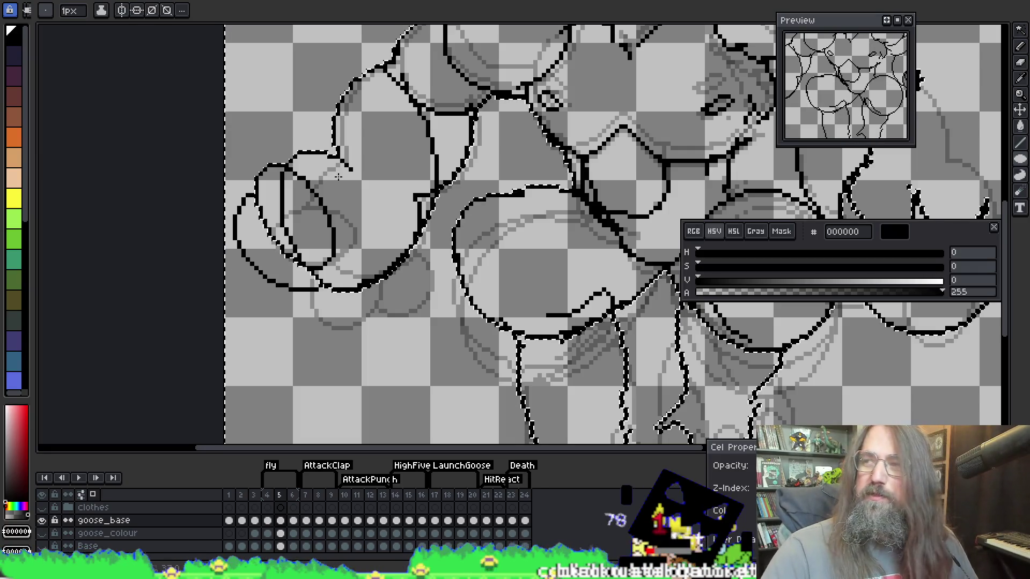
key(Return)
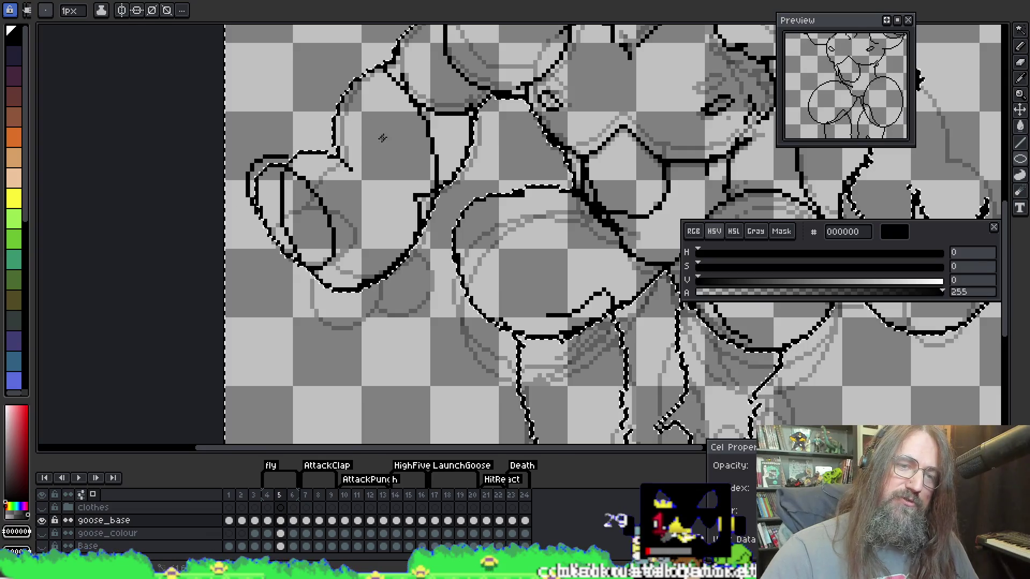
key(ctrl+z)
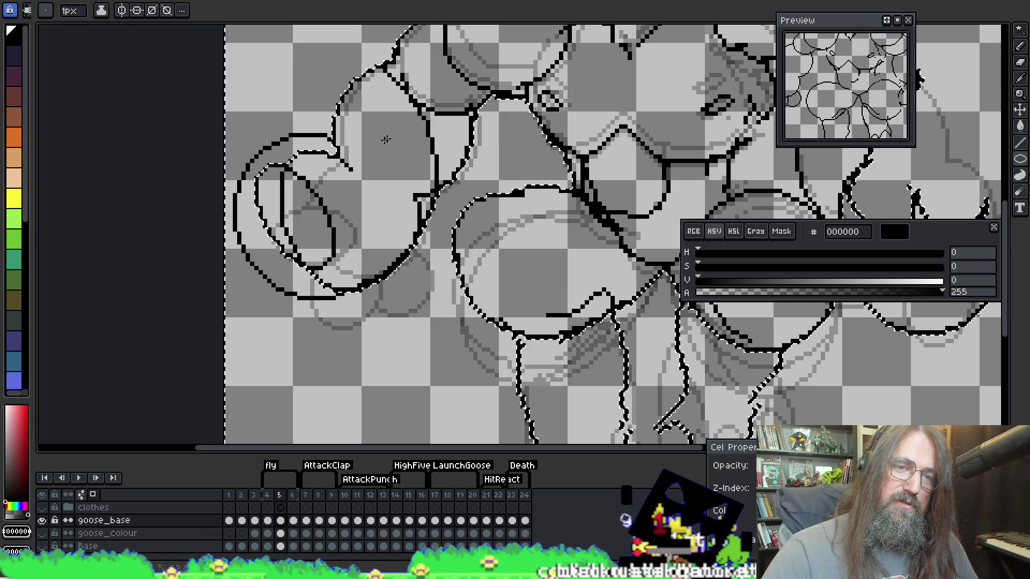
Draw a larger rounded loop around the wing tip, then select the line art to move it
drag(330, 143, 295, 156)
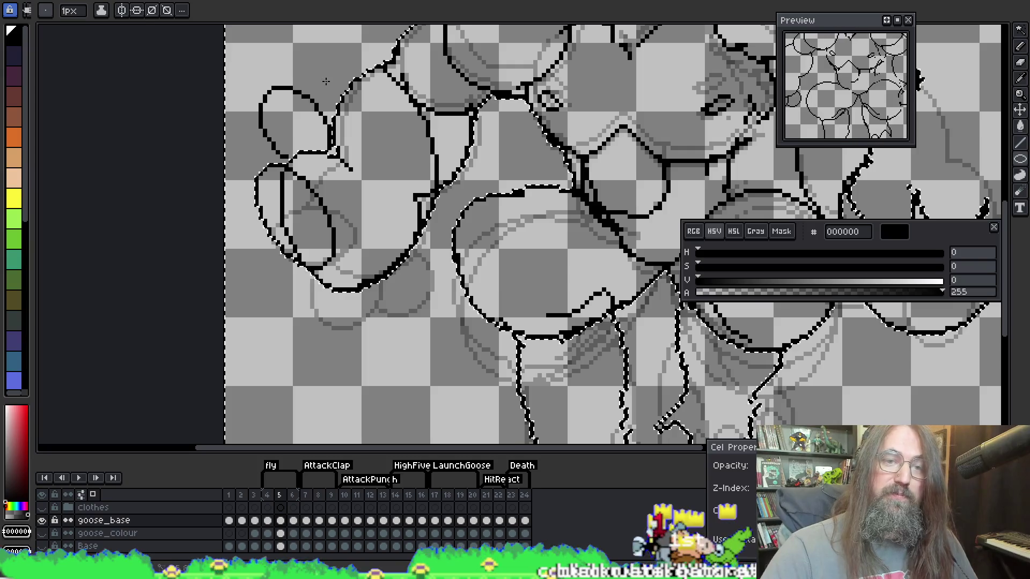
mouse_move(319, 79)
mouse_down()
mouse_move(334, 79)
mouse_move(324, 203)
mouse_move(318, 156)
mouse_move(324, 166)
mouse_up()
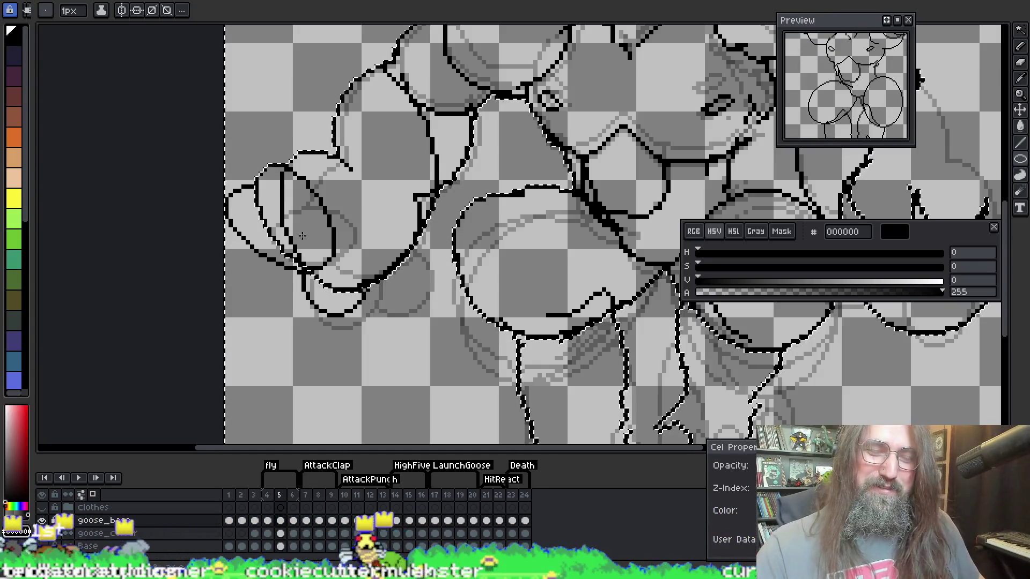
ctrl+click(429, 120)
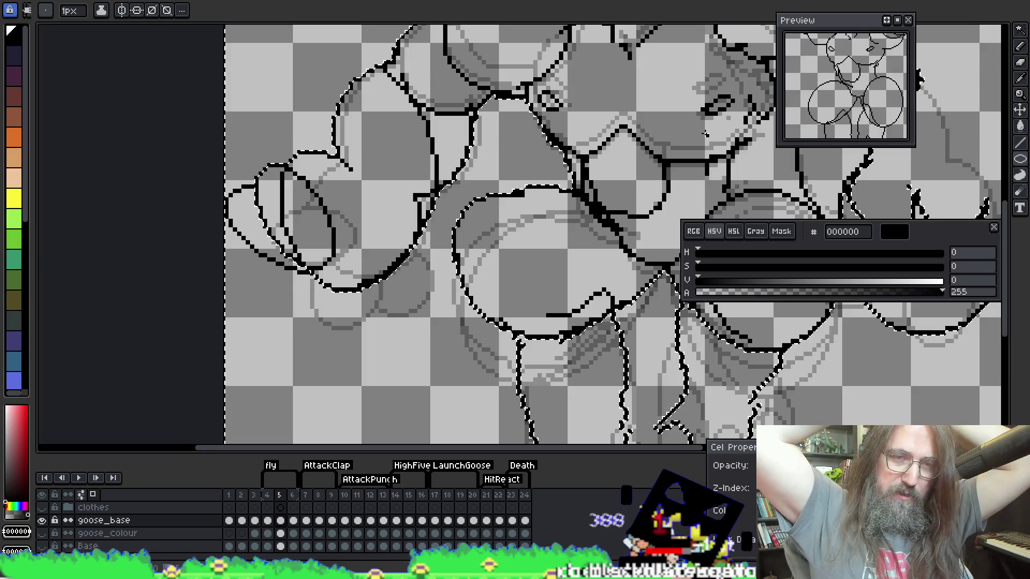
scroll(394, 179, down, 2)
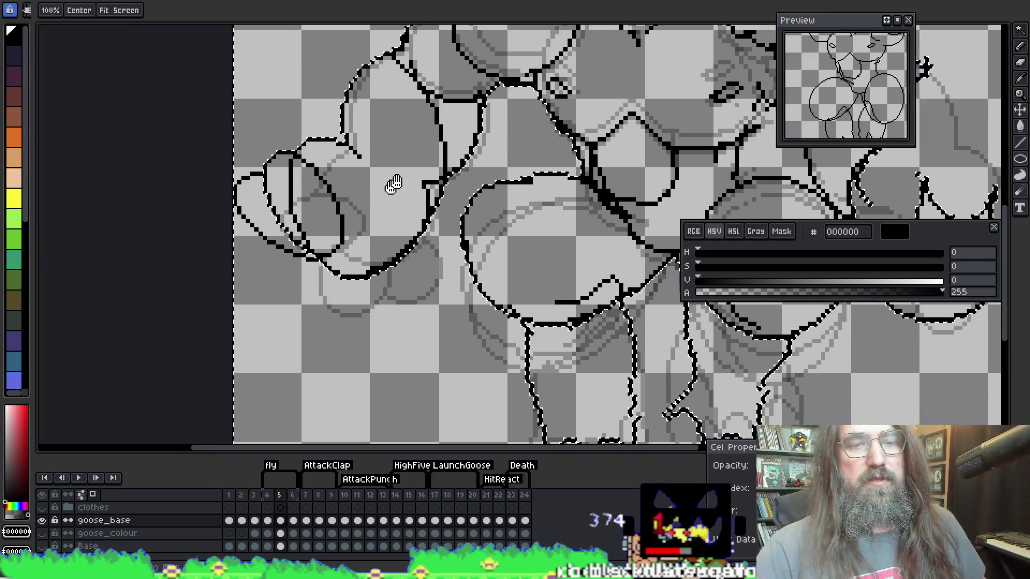
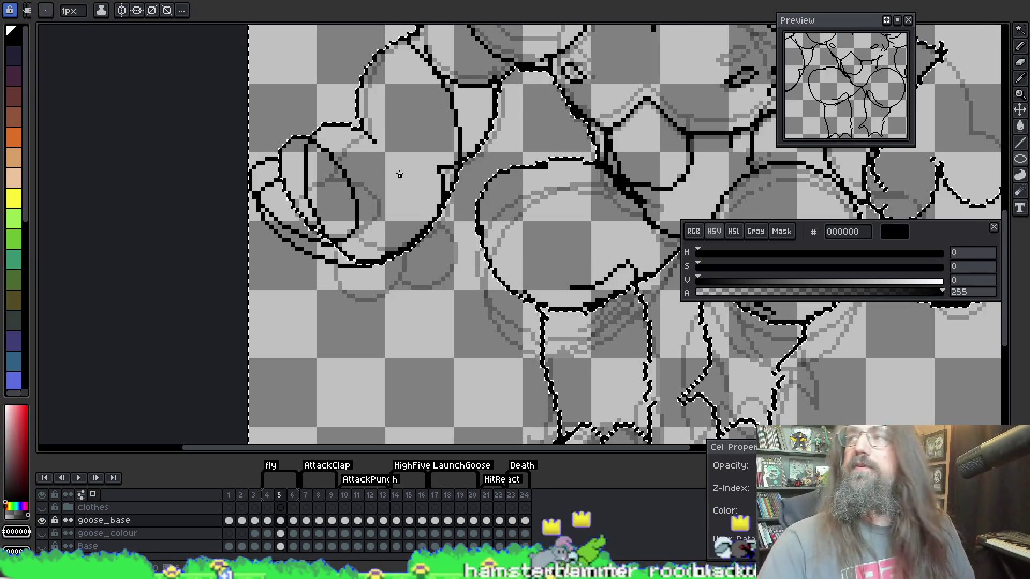
Zoom in and erase the stray vertical line from the left arm outline
scroll(395, 172, up, 2)
scroll(378, 236, up, 1)
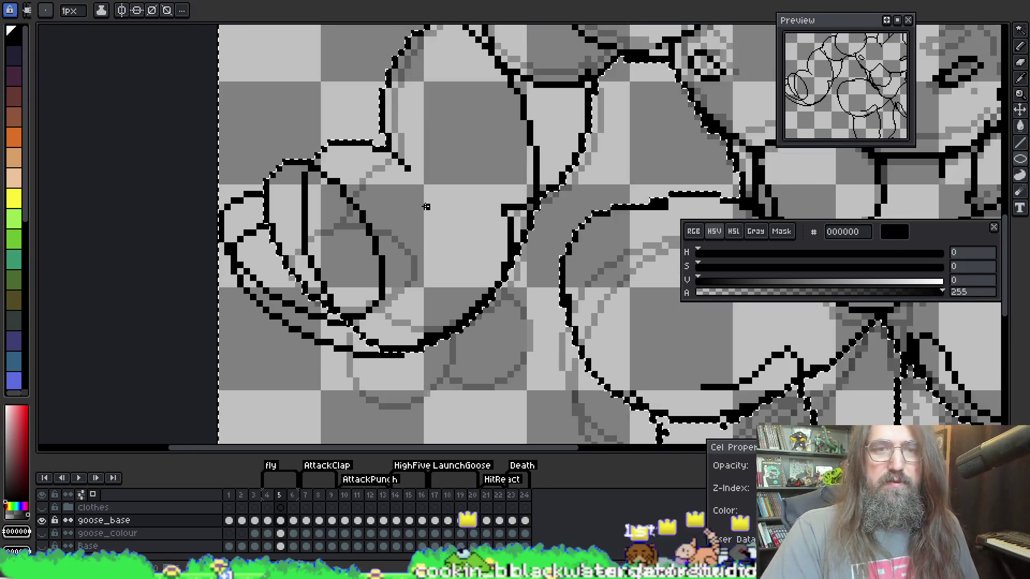
key(b)
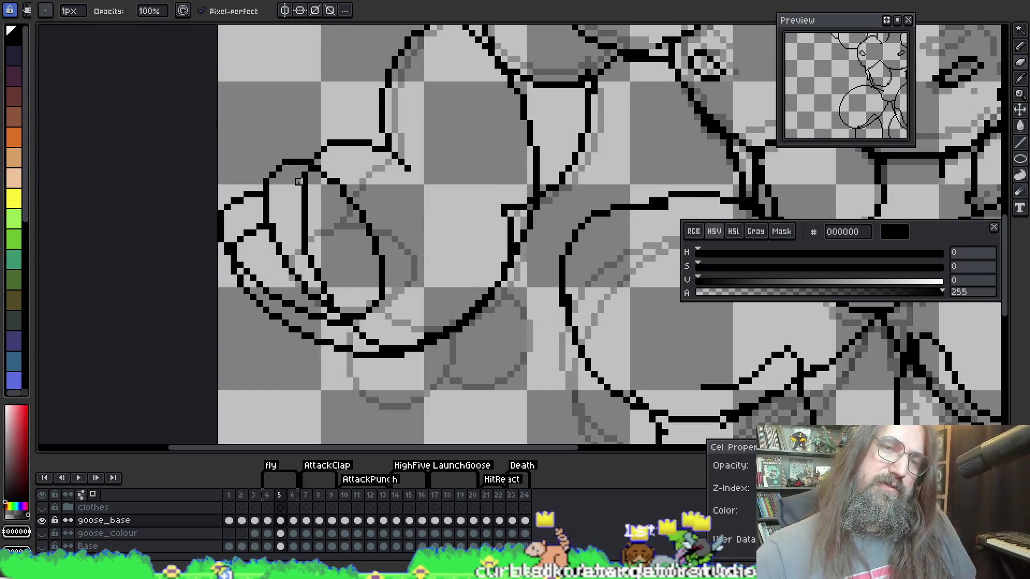
key(ctrl+z)
mouse_move(304, 188)
mouse_down()
mouse_move(312, 246)
mouse_move(303, 223)
mouse_move(337, 304)
mouse_up()
Draw a curved black outline stroke down the goose's left side
scroll(285, 156, down, 5)
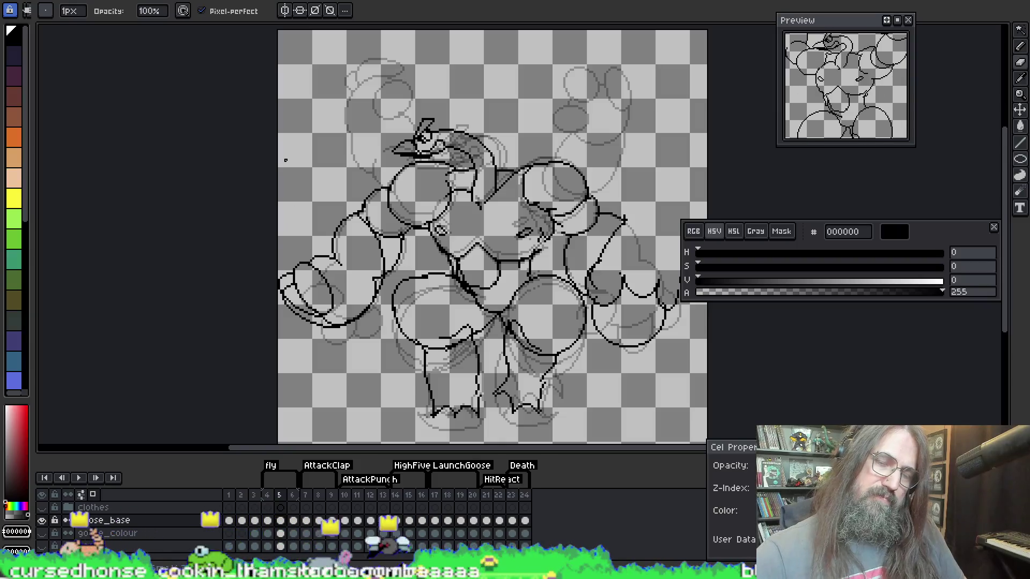
scroll(284, 156, up, 2)
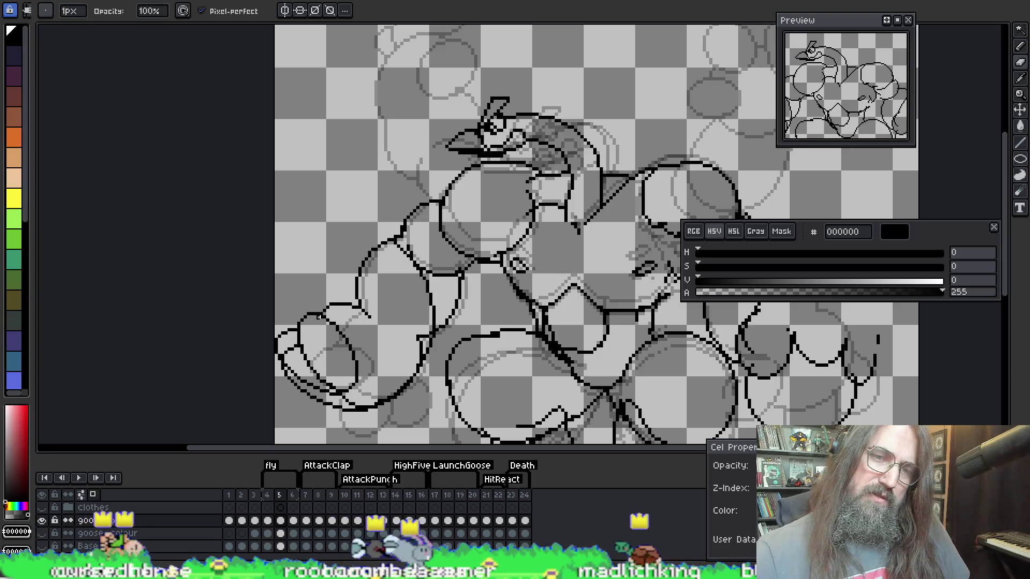
key(alt)
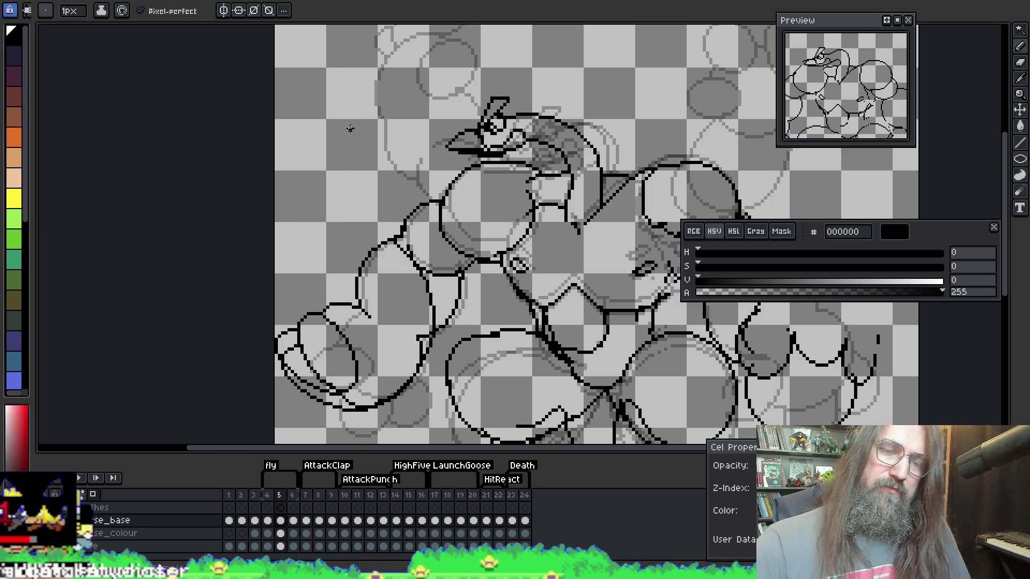
mouse_move(347, 130)
mouse_down()
mouse_move(302, 198)
mouse_move(292, 262)
mouse_up()
Redraw the tall left-side curve beside the left arm, undoing strokes that don't fit, then recentre the view
key(ctrl+z)
mouse_move(329, 134)
mouse_down()
mouse_move(292, 224)
mouse_move(277, 339)
mouse_up()
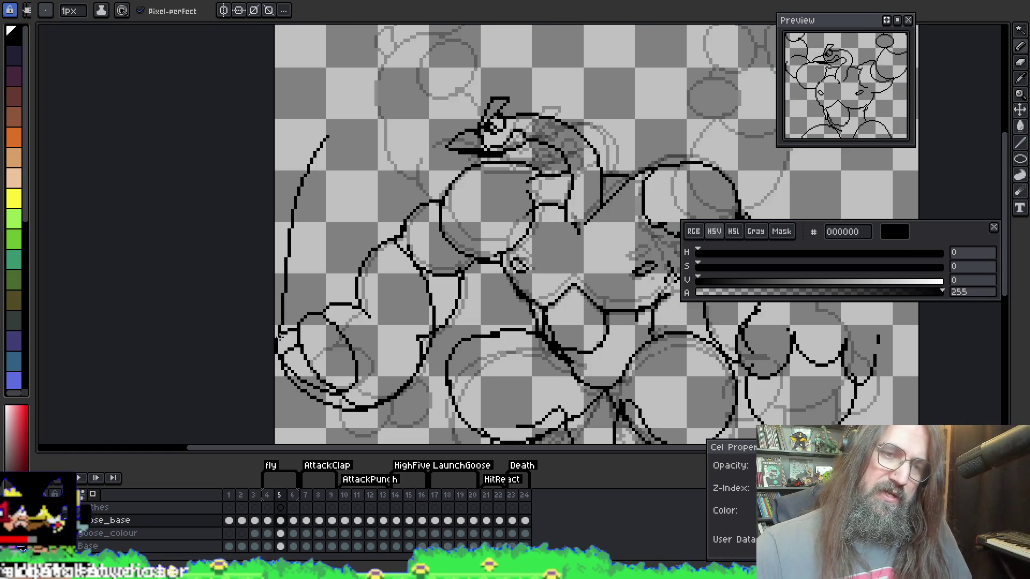
mouse_move(330, 137)
mouse_down()
mouse_move(315, 242)
mouse_move(341, 300)
mouse_up()
key(ctrl+z)
mouse_move(327, 137)
mouse_down()
mouse_move(321, 259)
mouse_move(343, 304)
mouse_up()
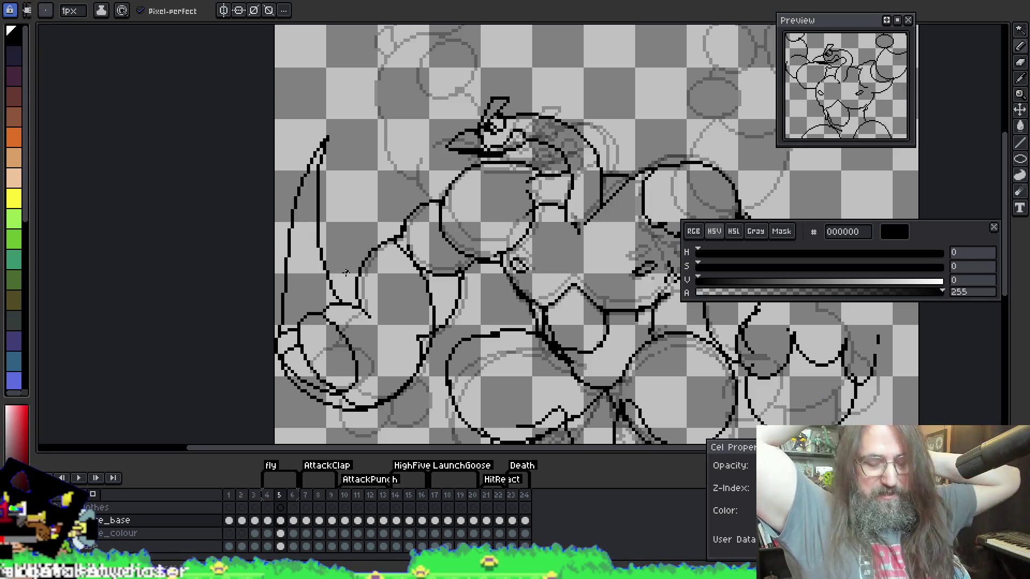
mouse_move(368, 131)
mouse_down()
mouse_move(317, 128)
mouse_move(208, 188)
mouse_move(475, 120)
mouse_move(506, 142)
mouse_move(471, 138)
mouse_move(477, 157)
mouse_move(536, 153)
mouse_move(423, 156)
mouse_move(407, 177)
mouse_move(450, 183)
mouse_move(440, 185)
mouse_up()
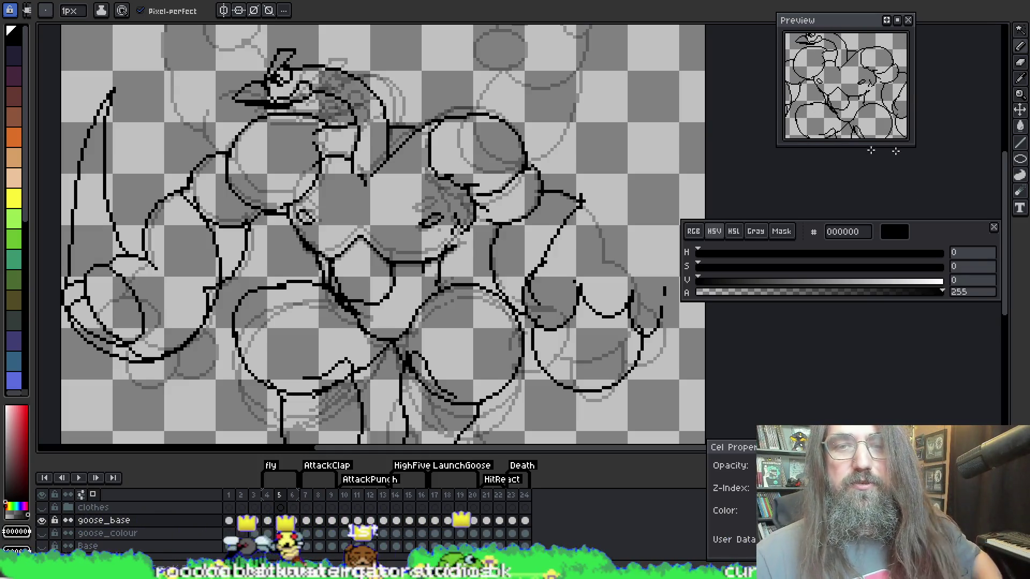
mouse_move(547, 168)
mouse_down()
mouse_move(501, 154)
mouse_move(467, 197)
mouse_up()
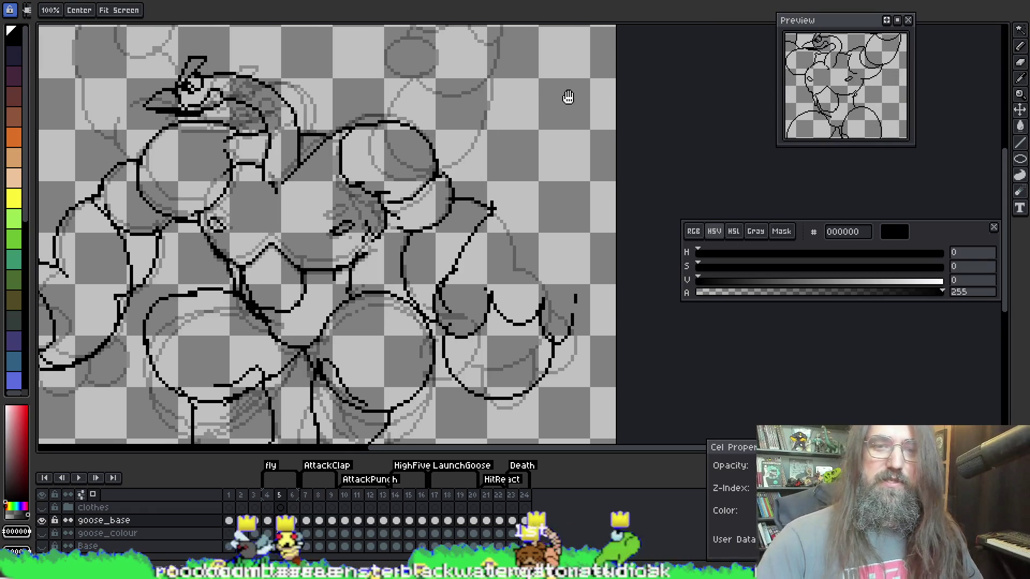
Switch to the eraser at 4 px to trim the right fist's outline
scroll(442, 241, down, 1)
drag(442, 242, 440, 256)
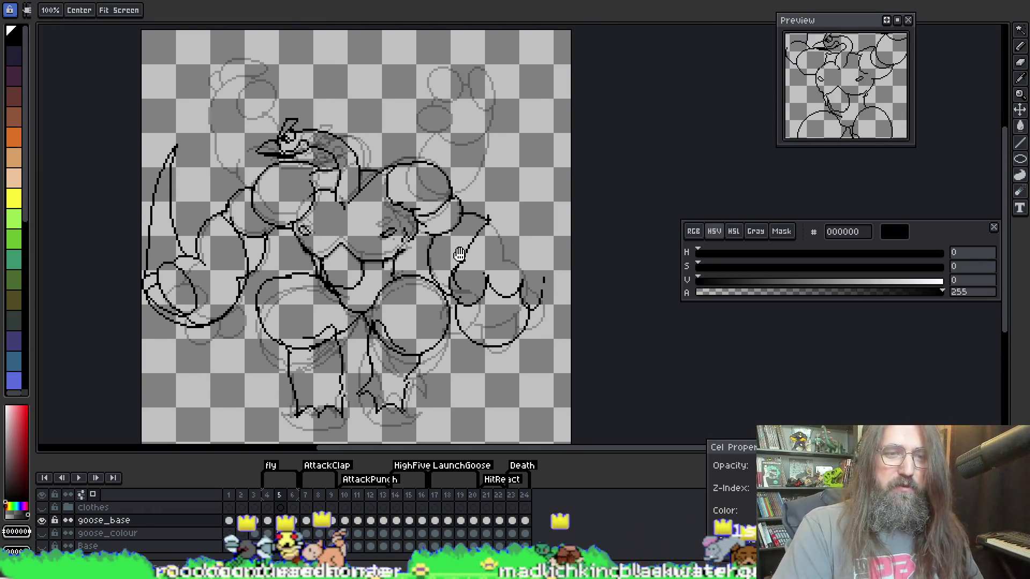
key(e)
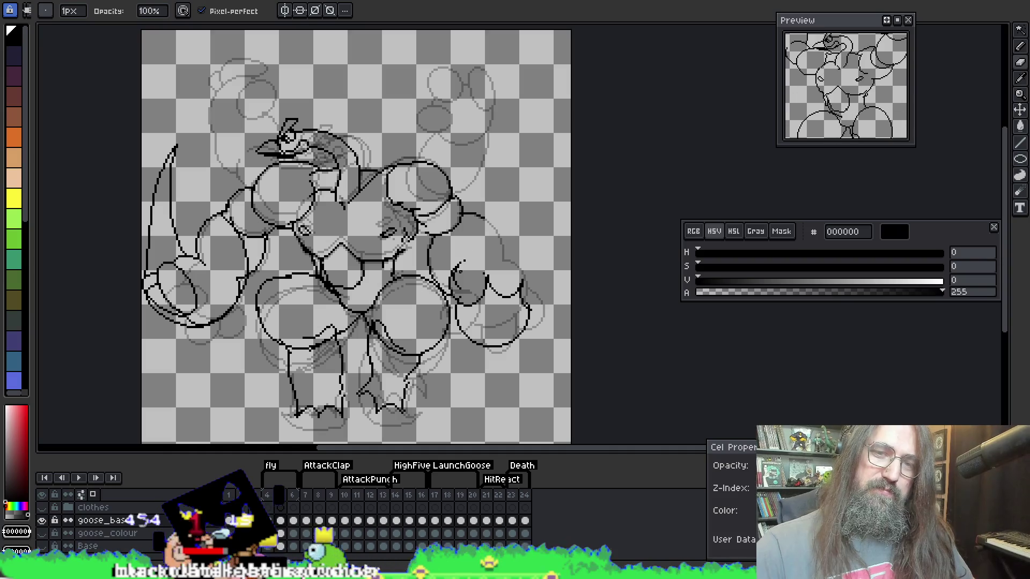
key(plus)
key(plus)
key(plus)
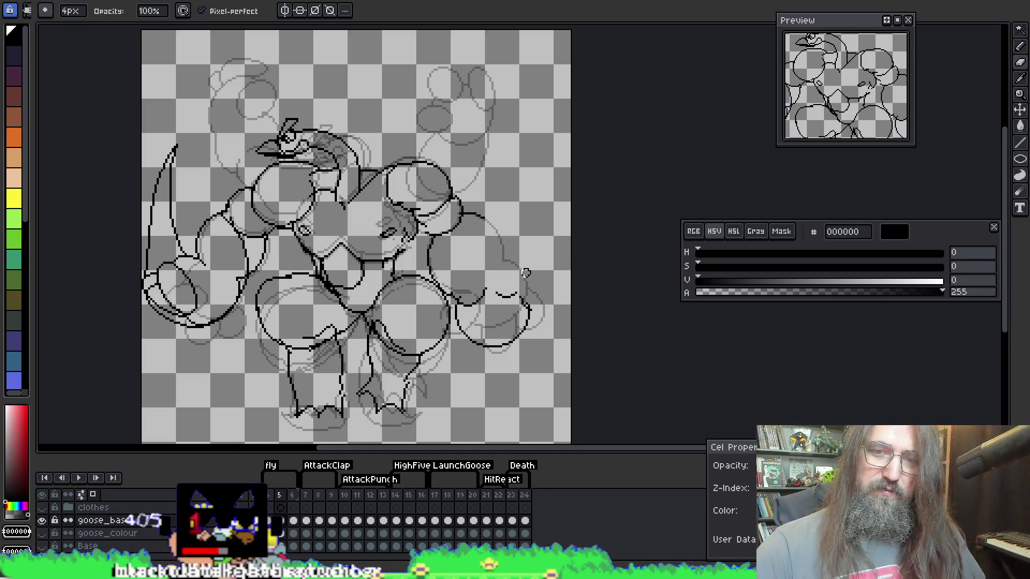
key(e)
Inspect the right arm close up, then play the animation to preview all frames
scroll(532, 85, up, 2)
mouse_move(526, 160)
mouse_down()
mouse_move(345, 48)
mouse_move(278, 203)
mouse_move(315, 242)
mouse_up()
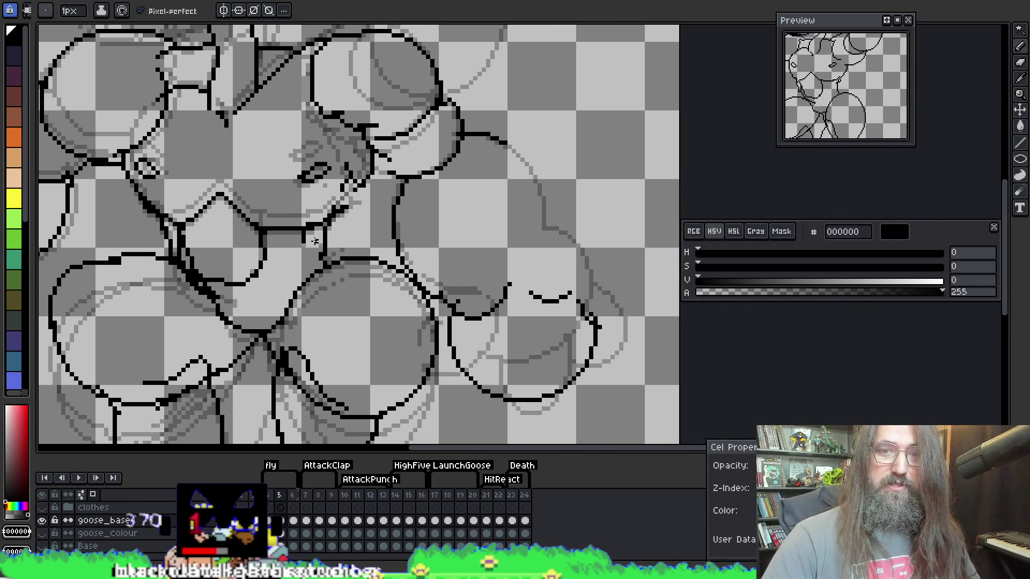
scroll(312, 243, down, 3)
key(Return)
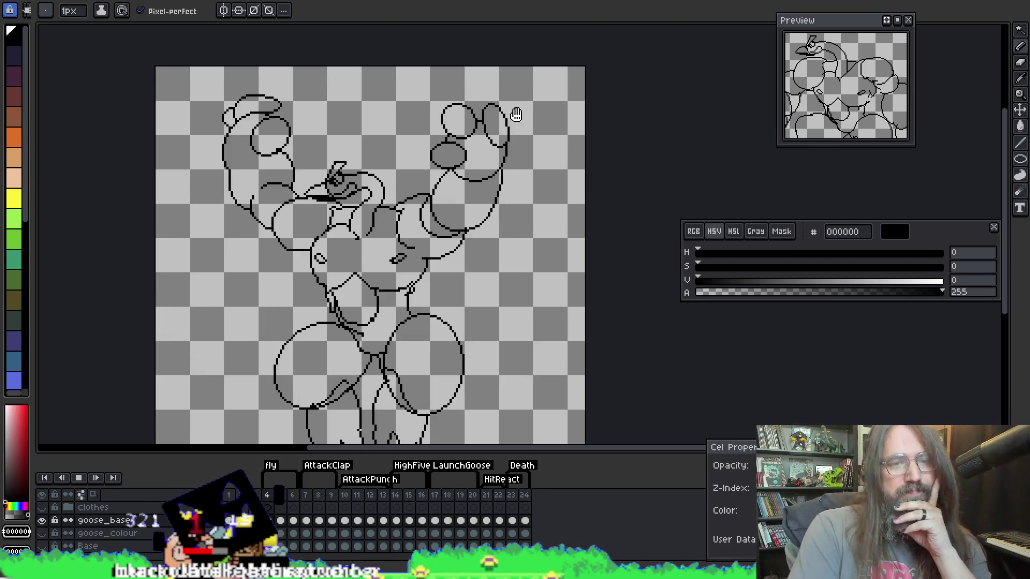
scroll(434, 239, up, 3)
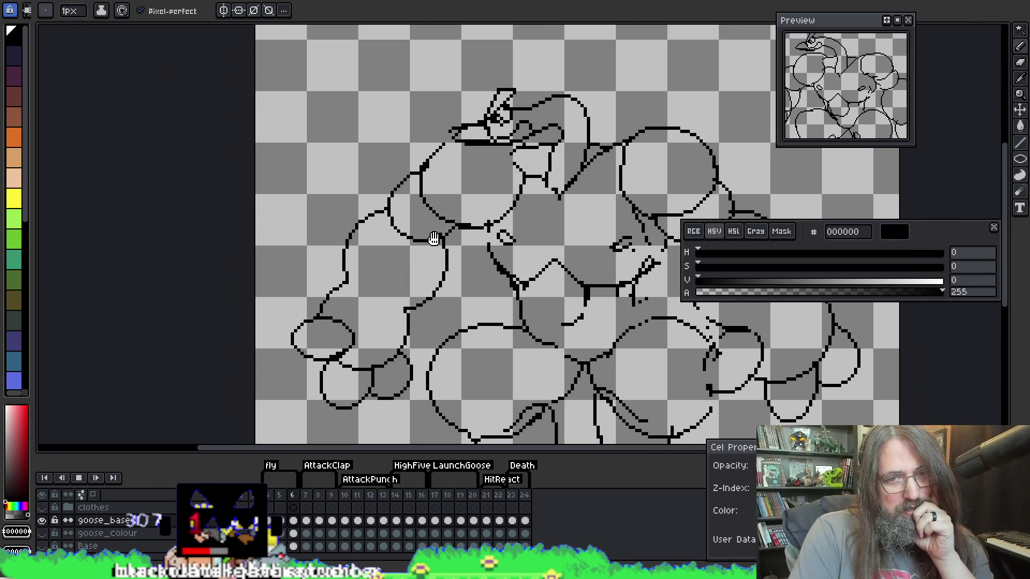
Step back through the timeline to frame 4 and centre its flexing pose
scroll(451, 236, right, 2)
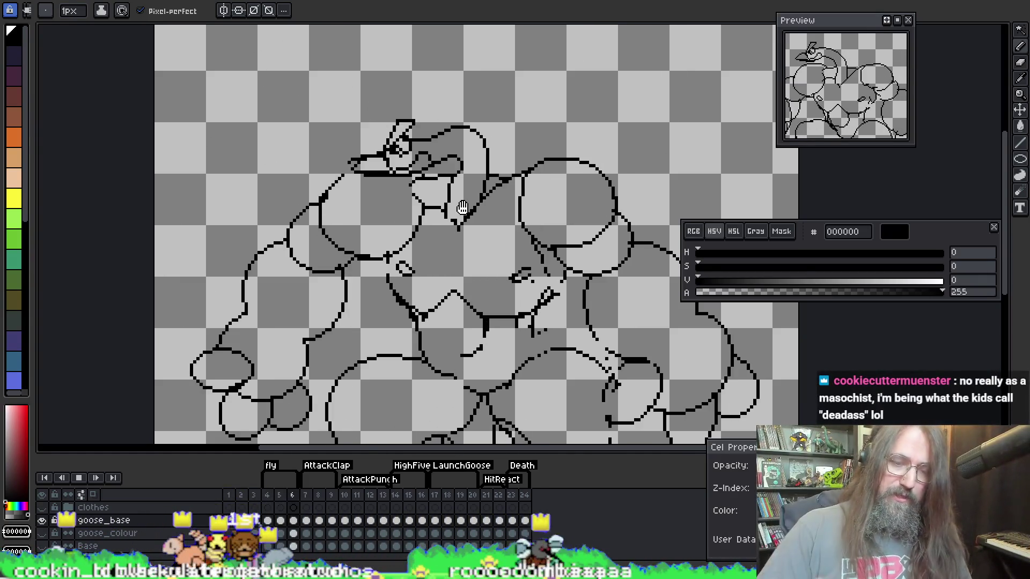
key(Left)
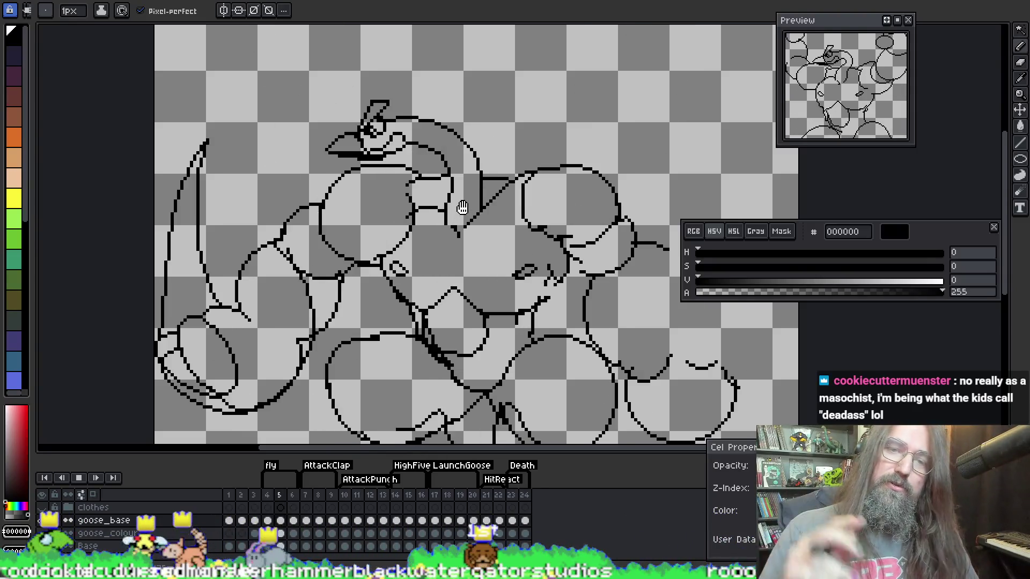
key(Left)
mouse_move(504, 317)
mouse_down()
mouse_move(359, 293)
mouse_move(435, 334)
mouse_up()
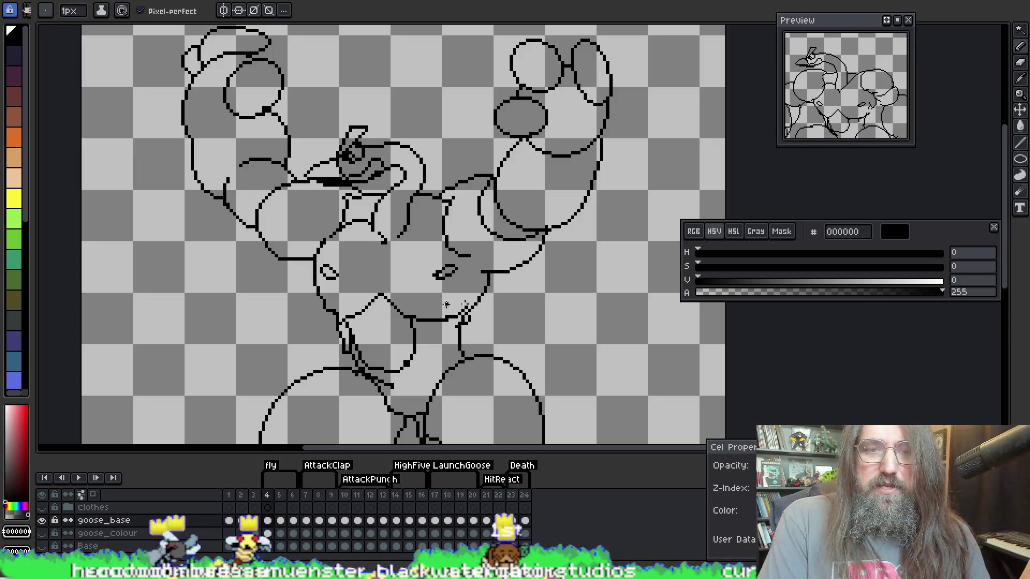
On frame 4, add a few 1 px pencil pixels to the belly outline near the left leg
scroll(446, 304, up, 1)
scroll(346, 318, up, 1)
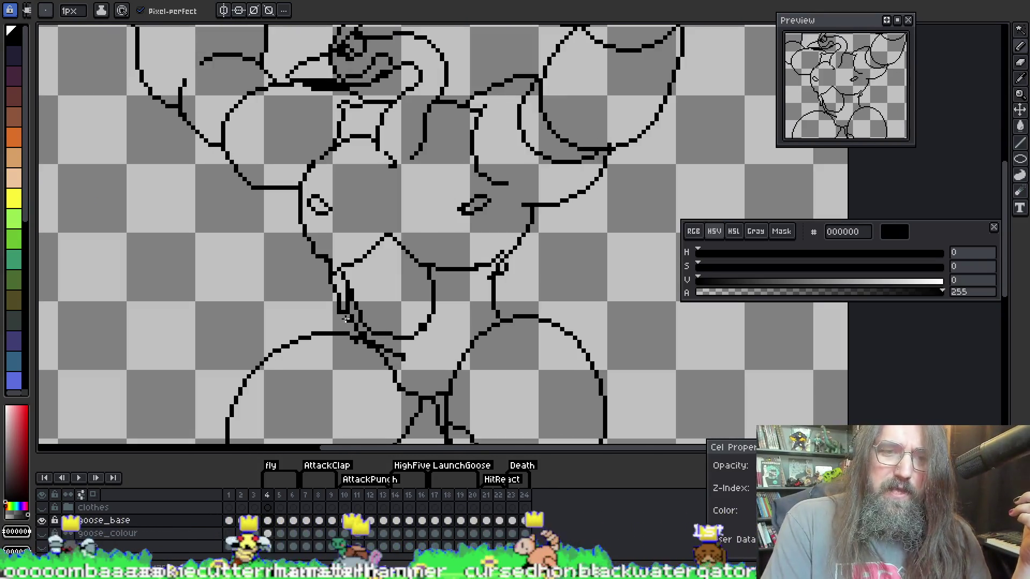
key(e)
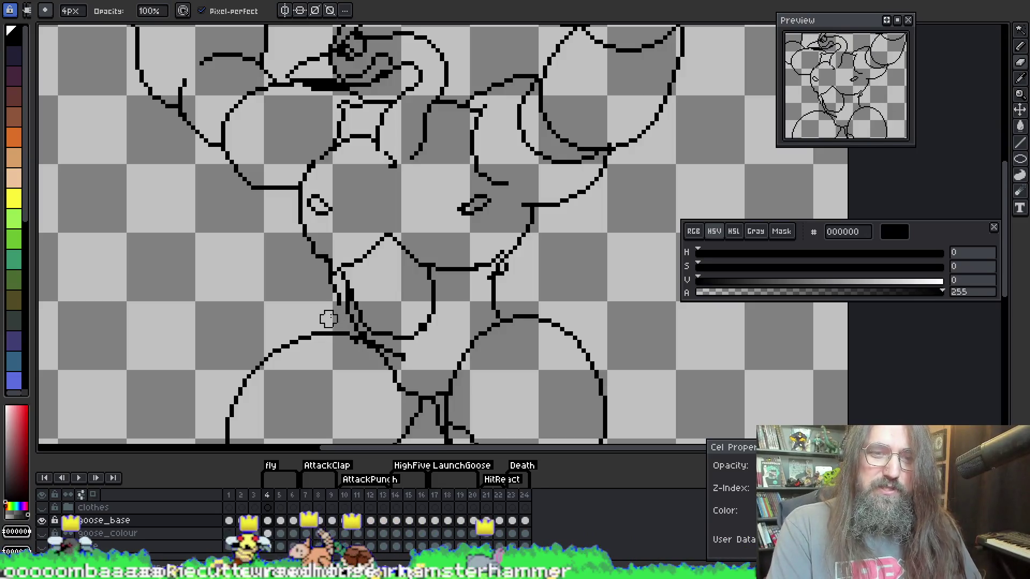
key(i)
key(b)
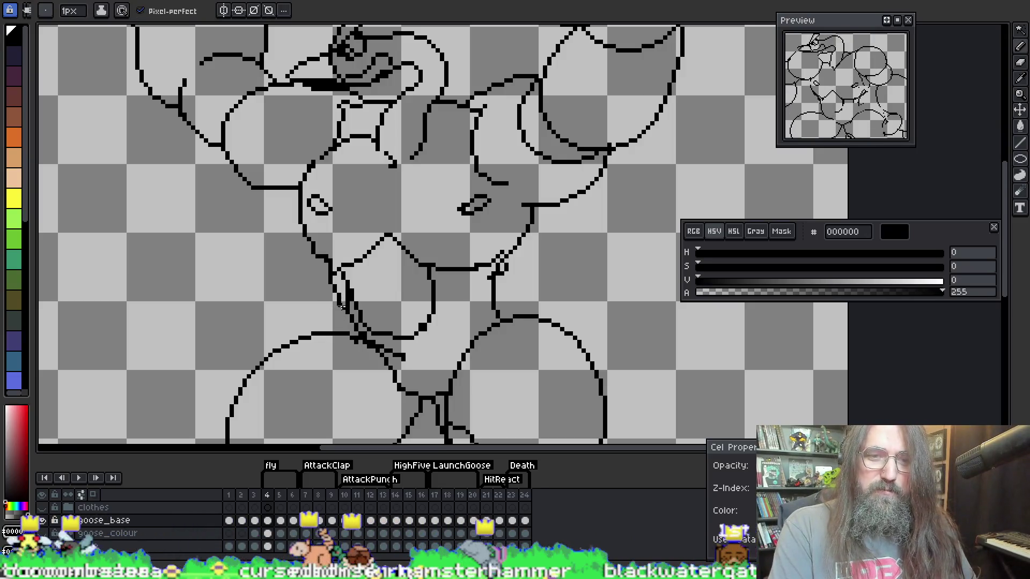
drag(343, 310, 346, 314)
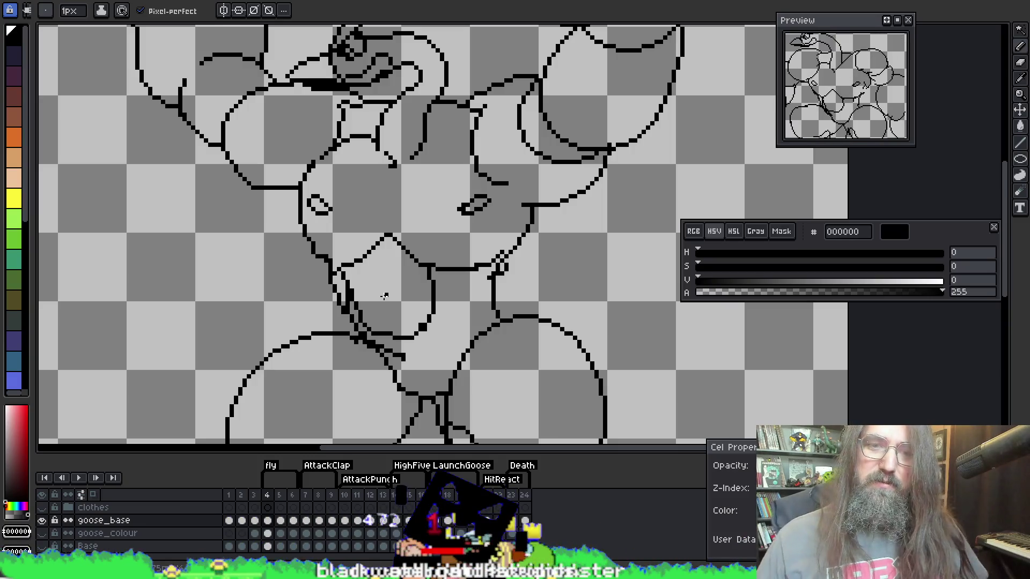
key(e)
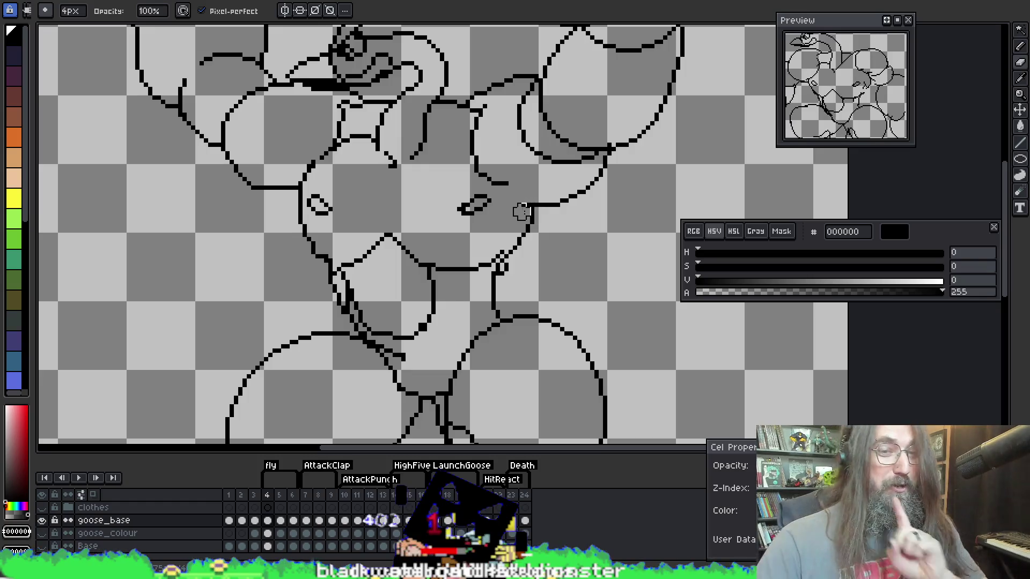
key(b)
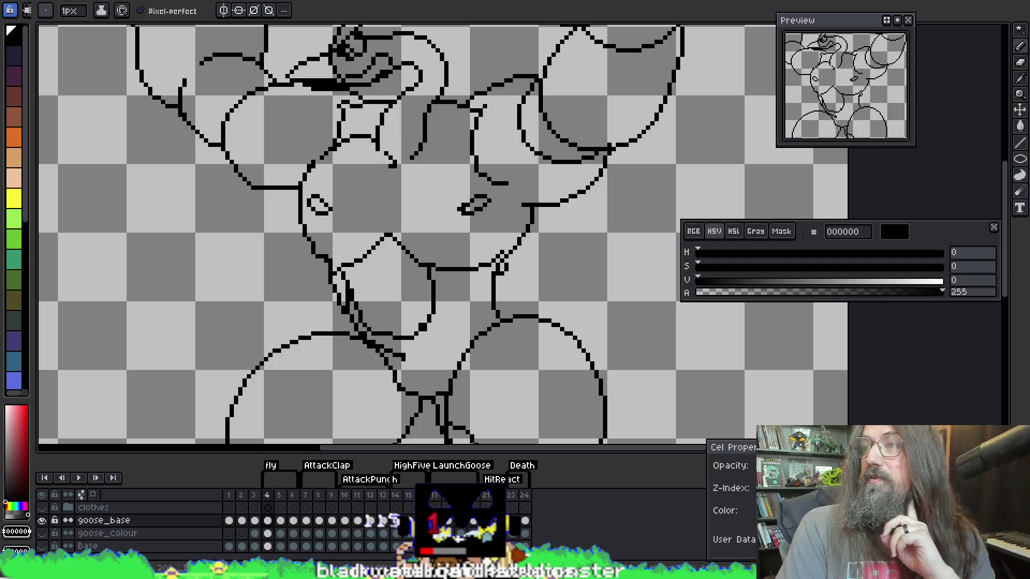
drag(632, 322, 629, 307)
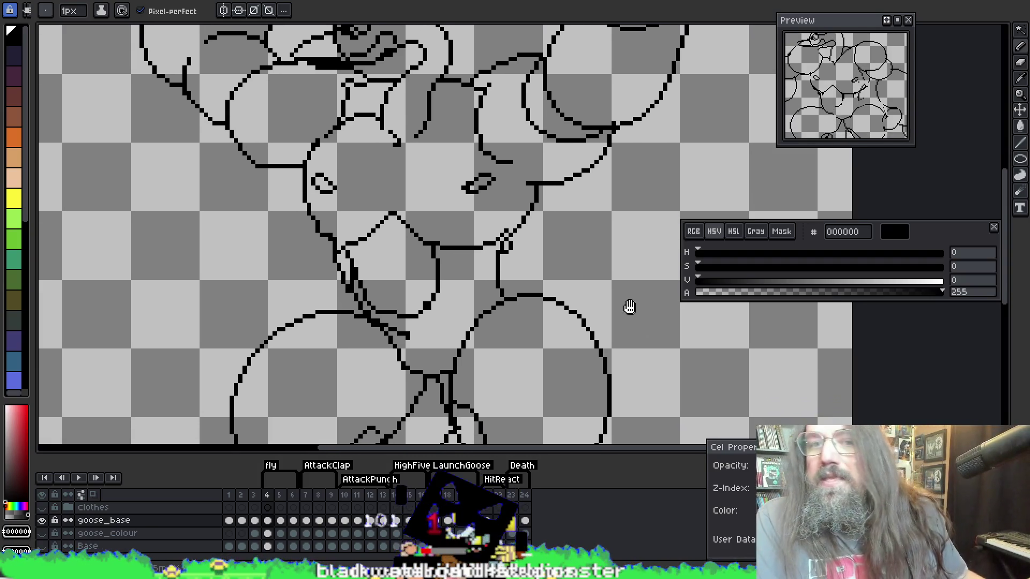
Compare frame 4 with frame 3 and preview the neighbouring frames
key(Left)
key(Right)
scroll(481, 204, down, 2)
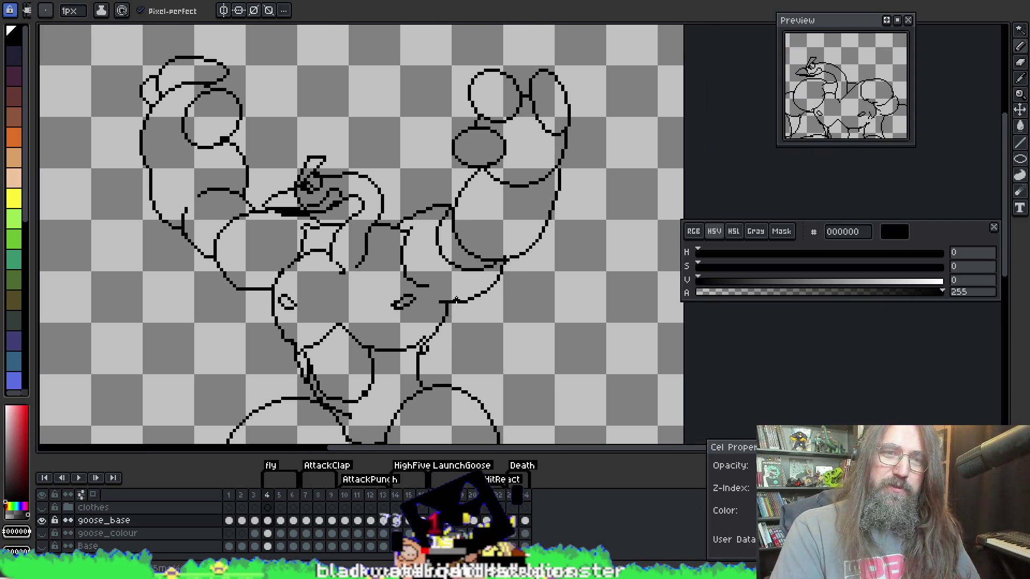
key(Return)
key(Return)
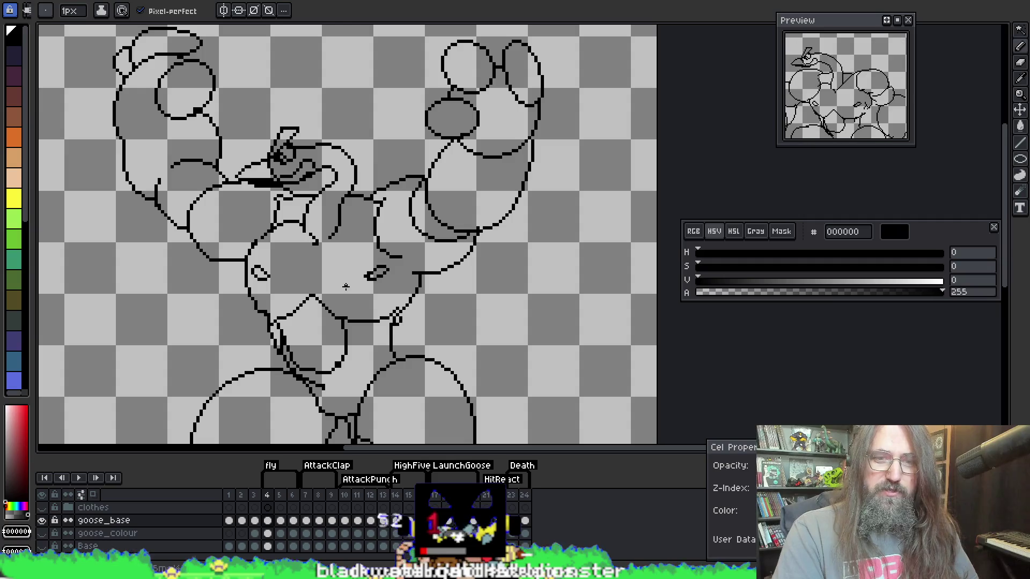
scroll(346, 337, up, 2)
Erase the doubled neck pixels with a 2 px eraser and reconnect the curve to the chest line
key(e)
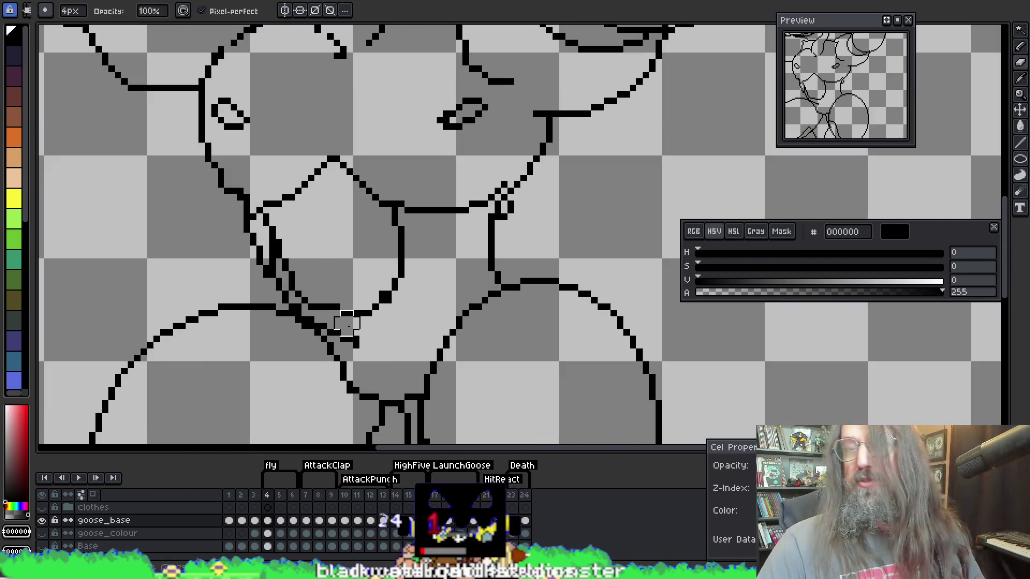
key(minus)
key(minus)
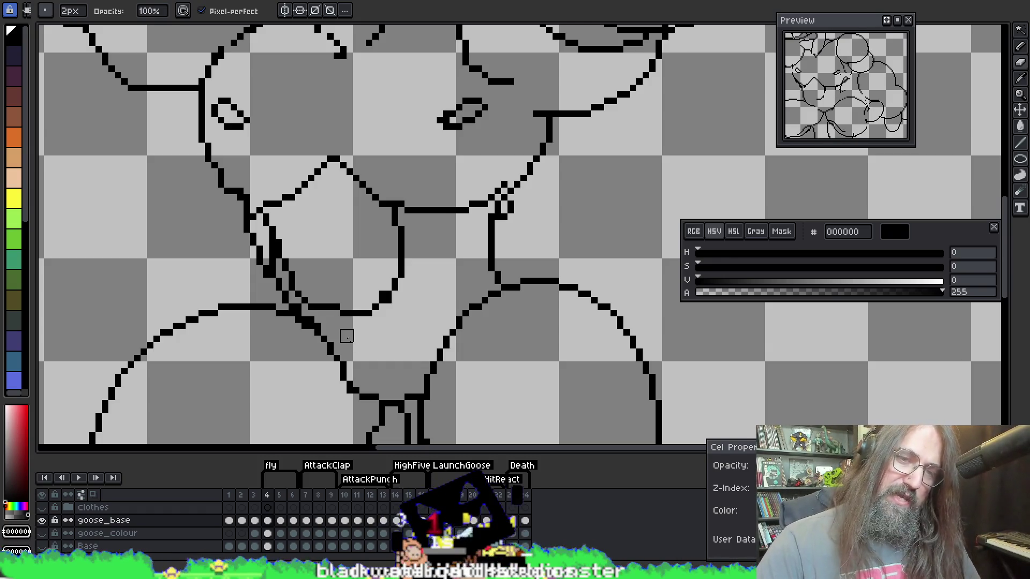
click(271, 252)
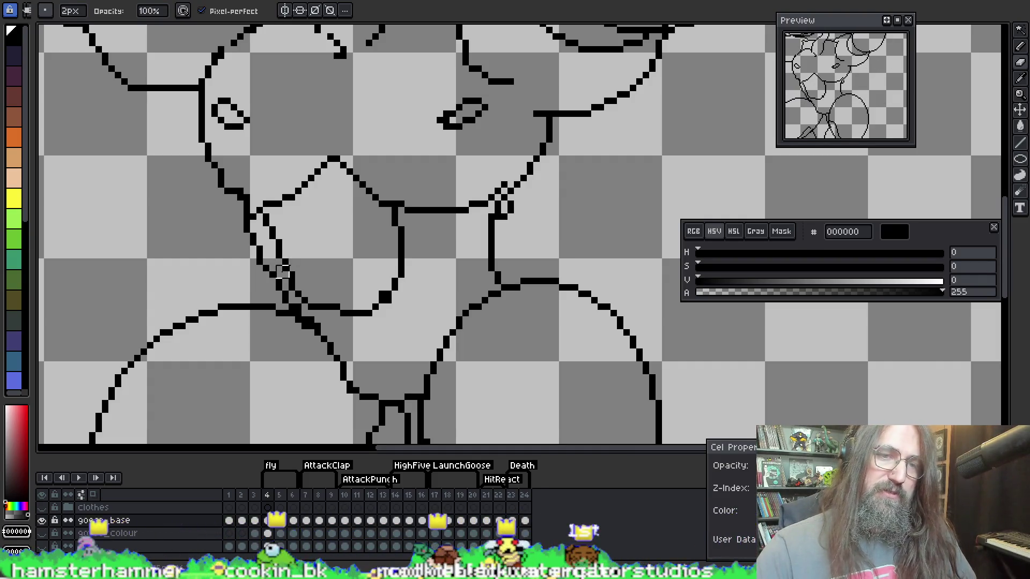
key(i)
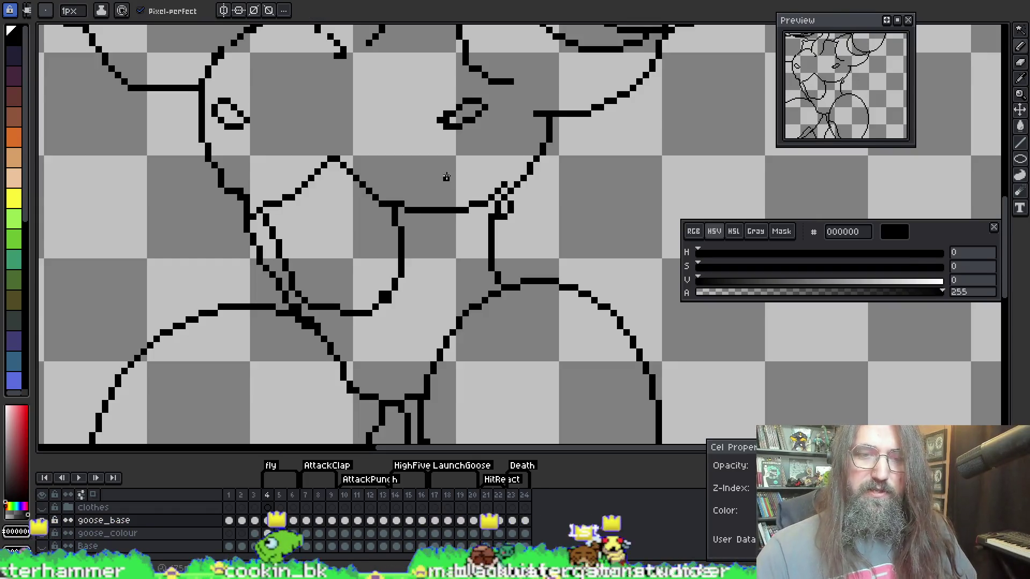
key(g)
key(e)
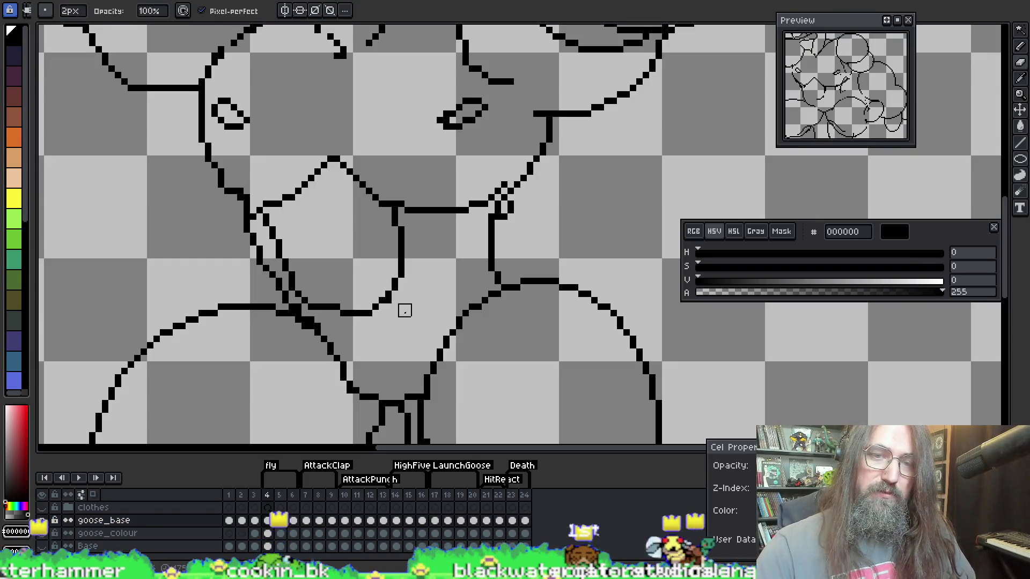
key(i)
key(e)
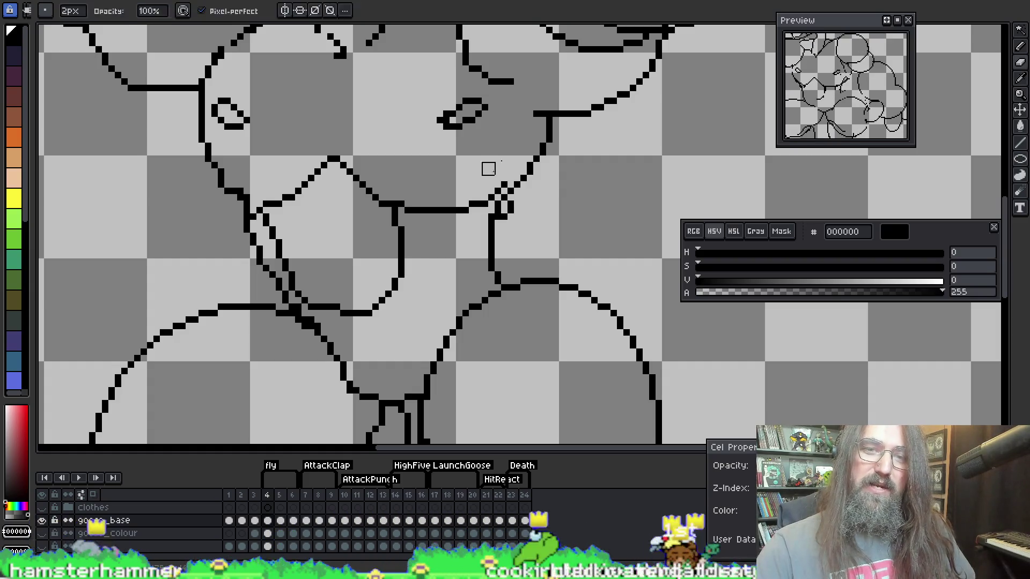
mouse_move(501, 189)
mouse_down()
mouse_move(494, 219)
mouse_move(507, 206)
mouse_up()
mouse_move(438, 243)
mouse_down()
mouse_move(439, 257)
mouse_move(533, 257)
mouse_up()
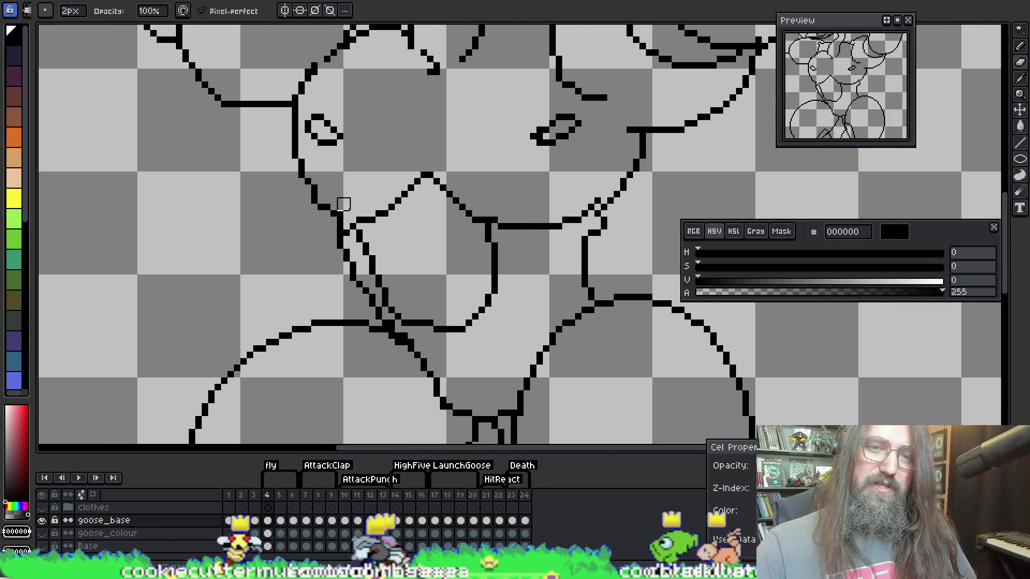
Zoom out, step back to frame 3, play the animation and stop on frame 5
key(i)
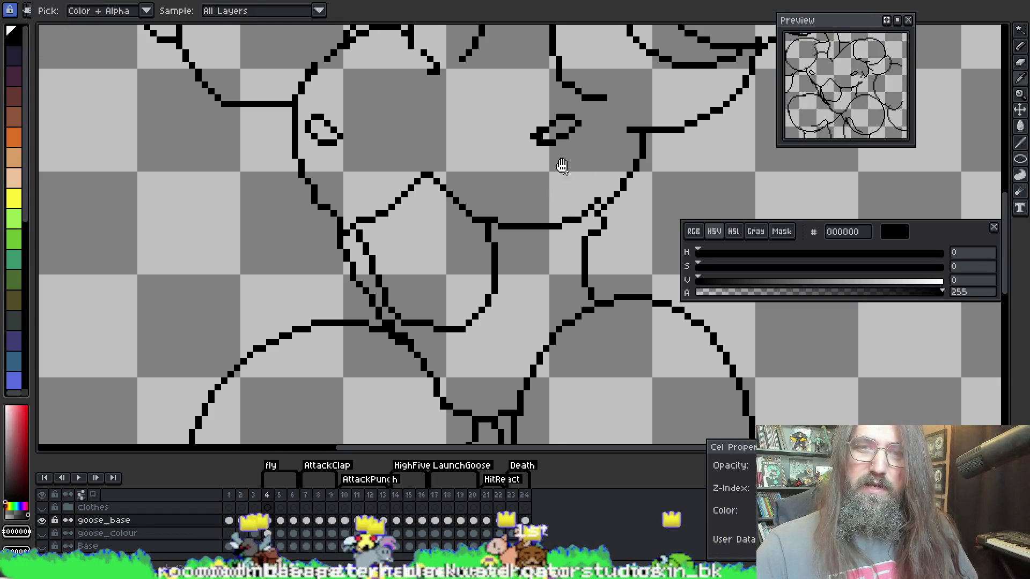
scroll(536, 182, down, 1)
drag(488, 242, 392, 328)
scroll(483, 264, down, 3)
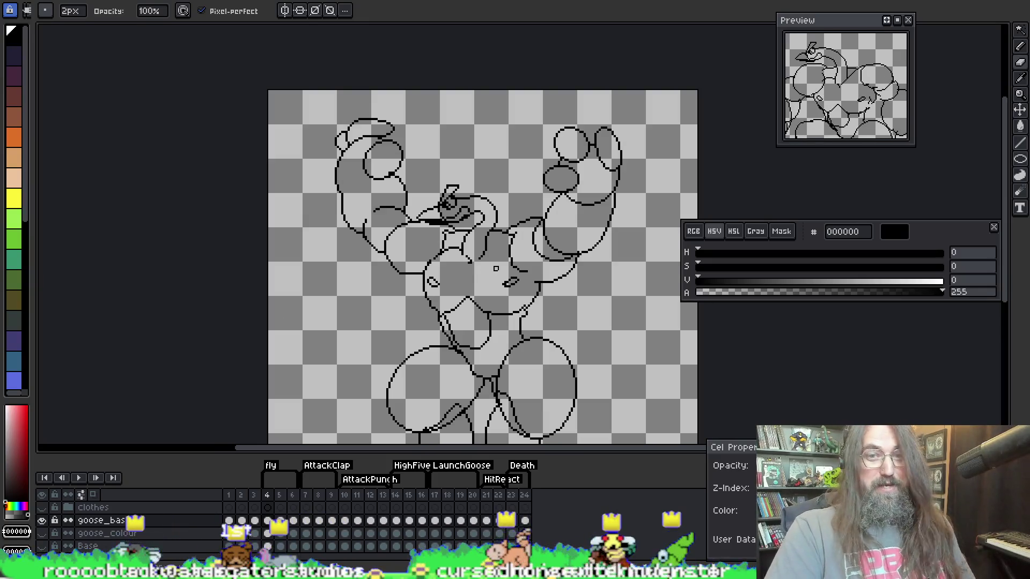
key(ctrl+Left)
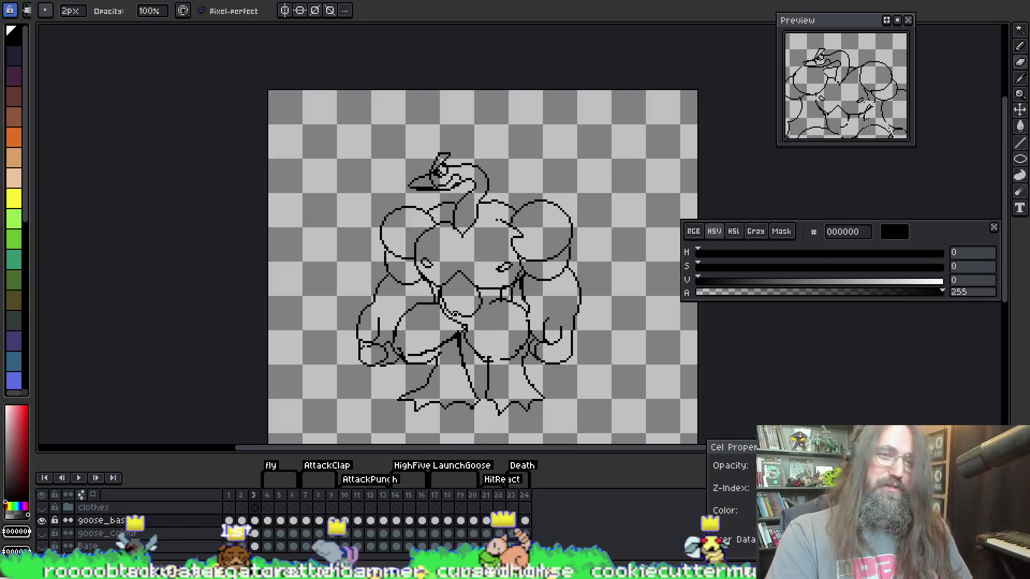
key(Return)
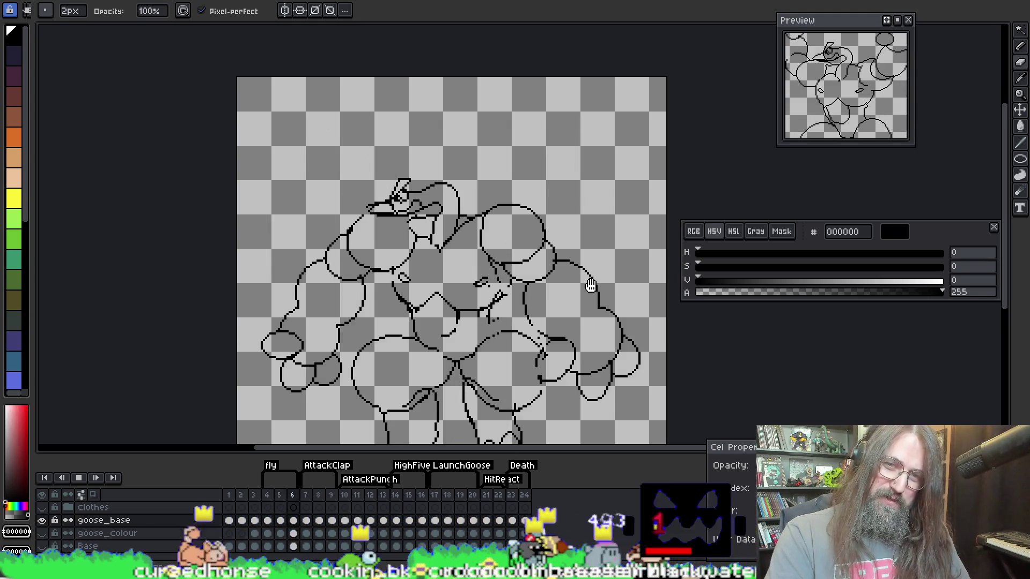
mouse_move(409, 257)
mouse_down()
mouse_move(404, 231)
mouse_move(261, 180)
mouse_up()
Zoom in on frame 5 and touch up pixels along the left arm, bringing the legs into view
scroll(449, 192, up, 1)
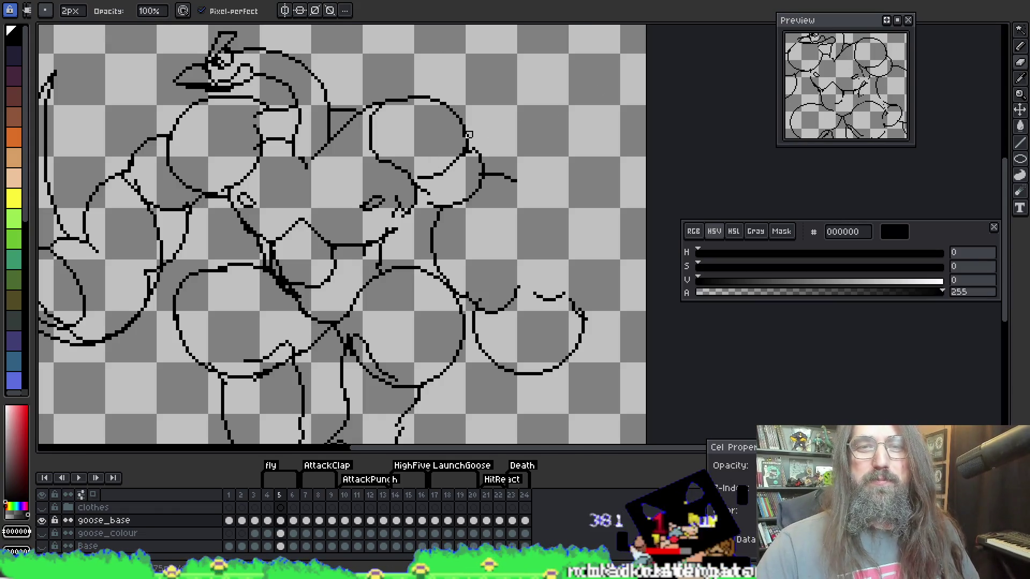
key(i)
key(e)
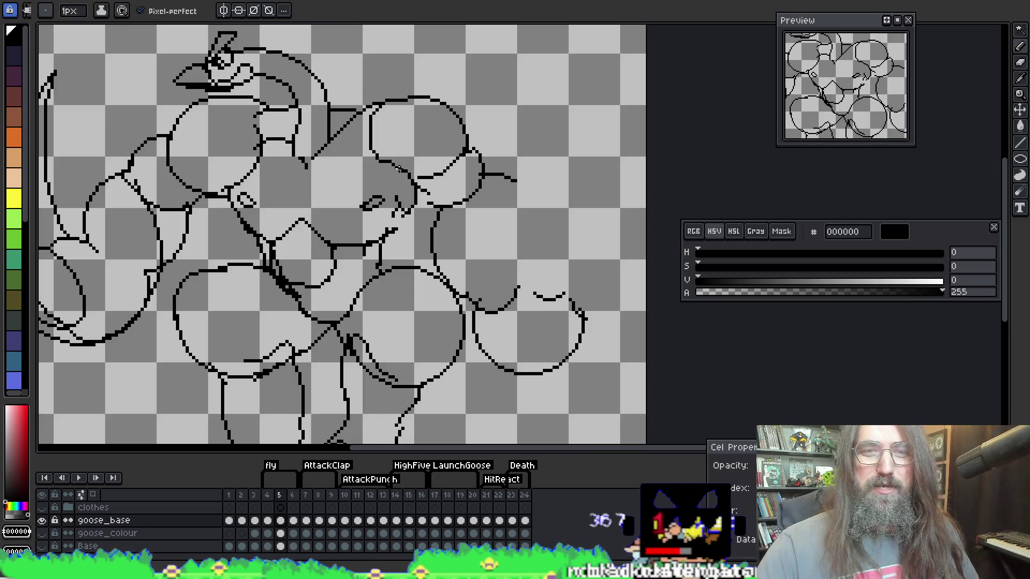
key(b)
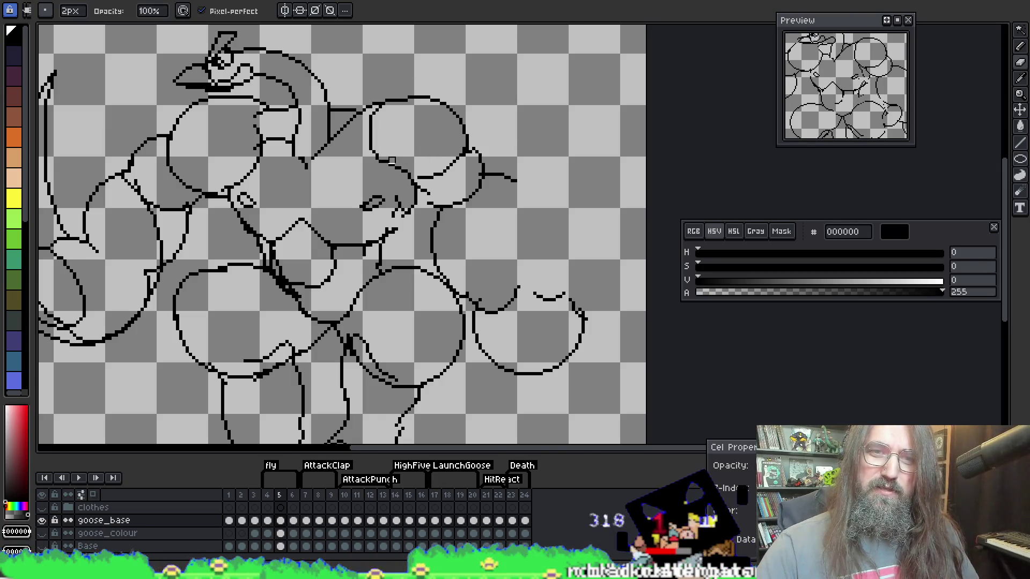
key(i)
key(b)
key(e)
key(b)
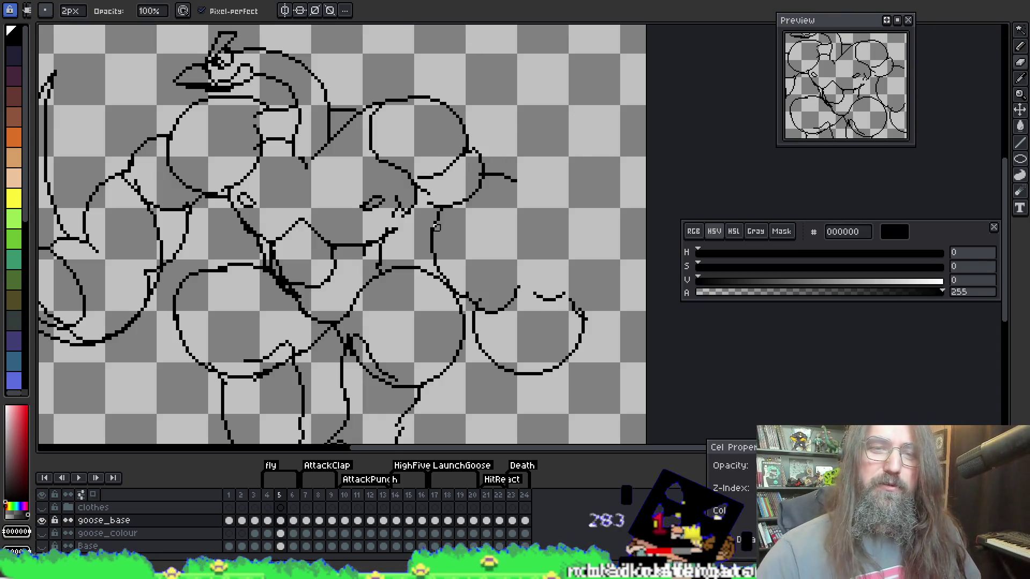
key(i)
key(b)
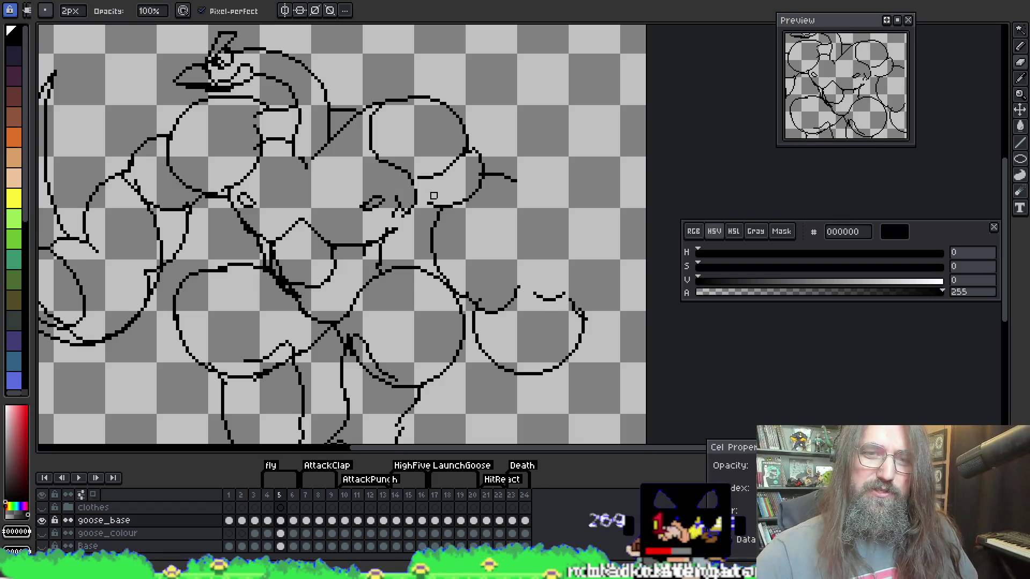
key(e)
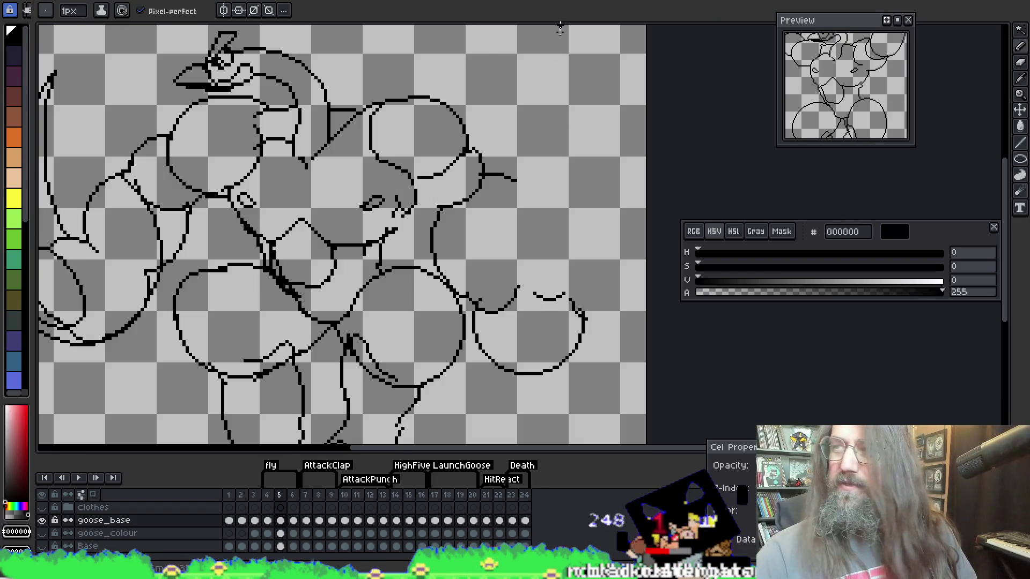
key(b)
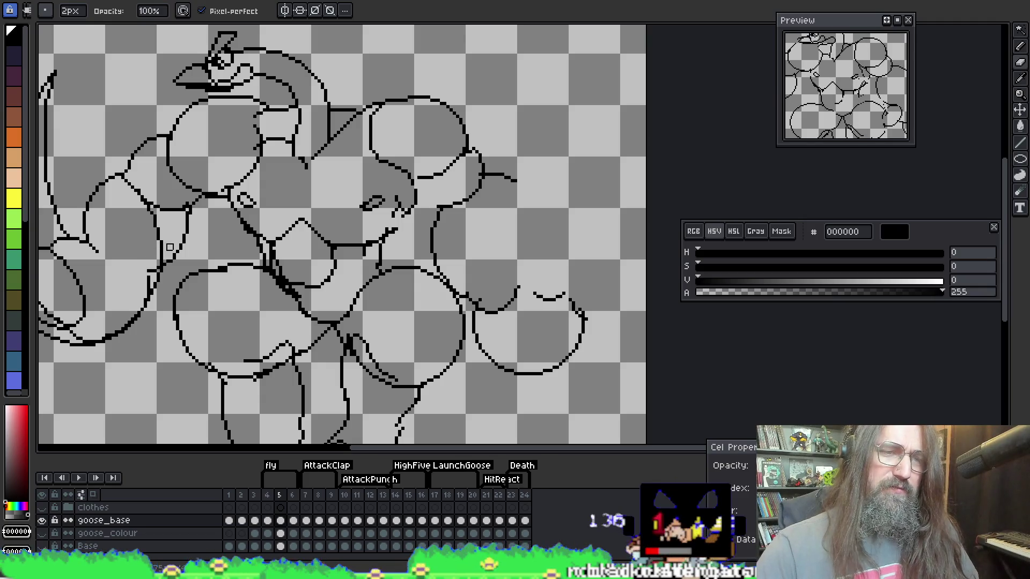
drag(170, 247, 207, 239)
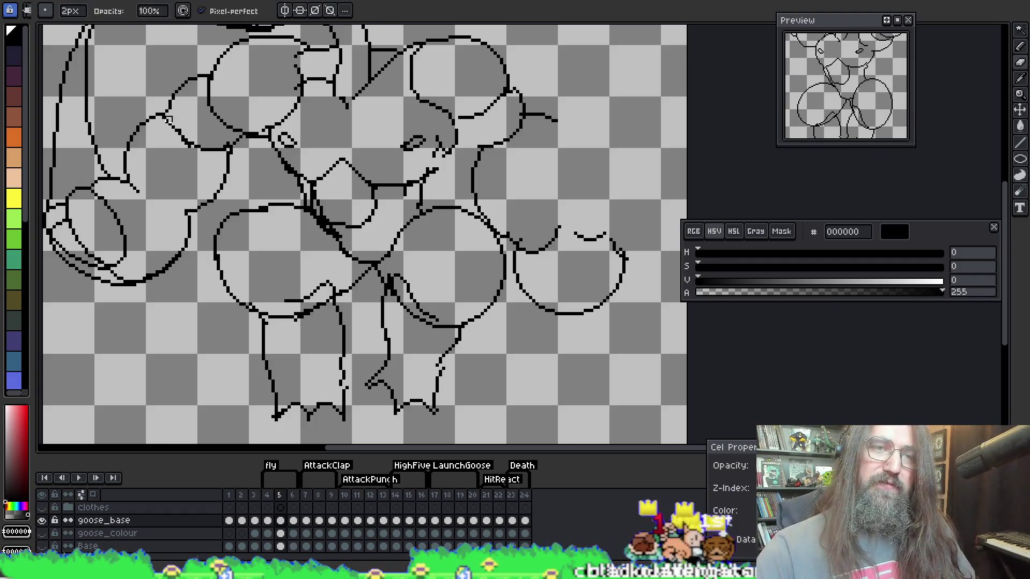
Erase a short stray line near the left shoulder with the 2 px eraser
key(e)
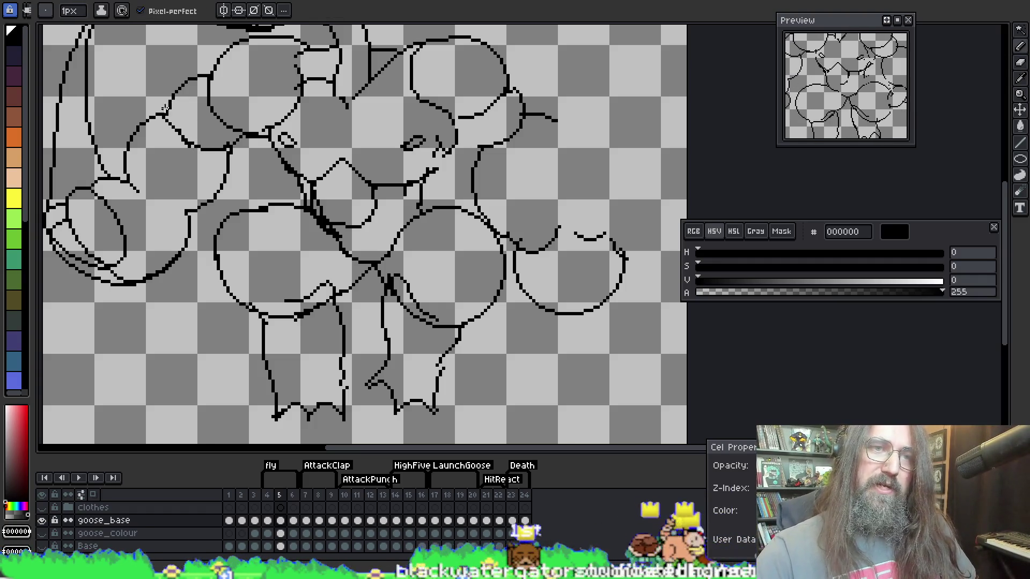
key(i)
key(b)
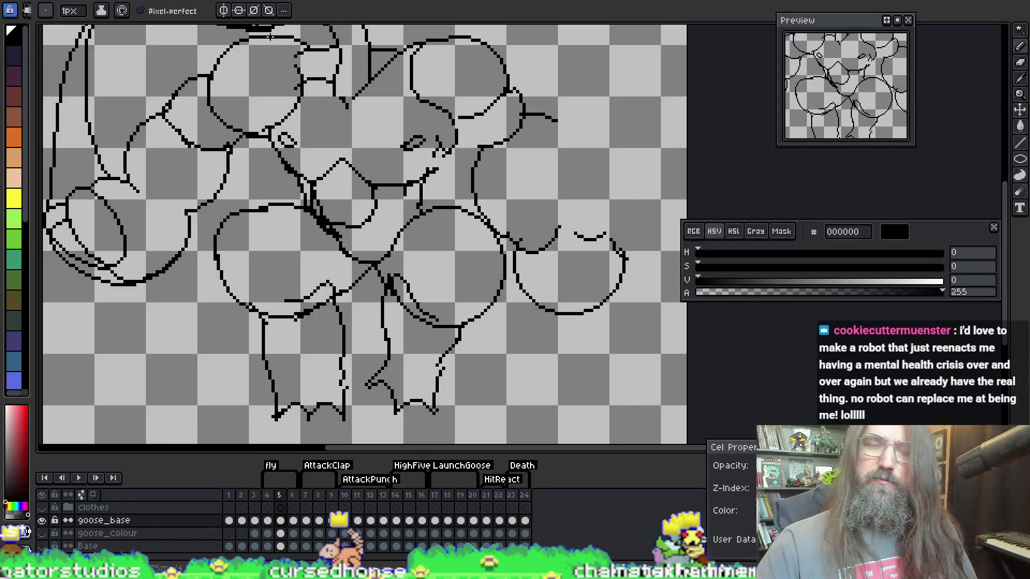
key(i)
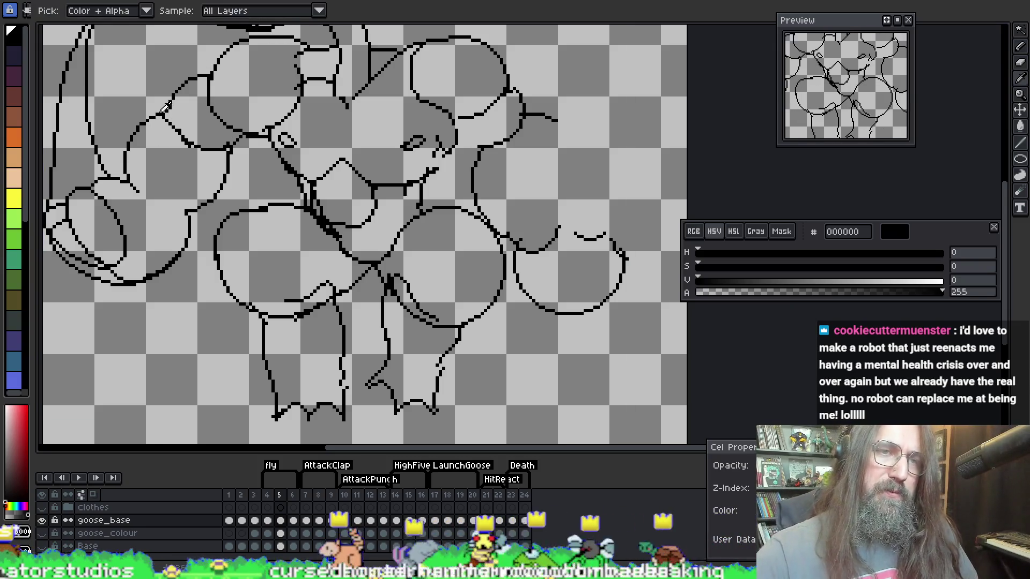
key(b)
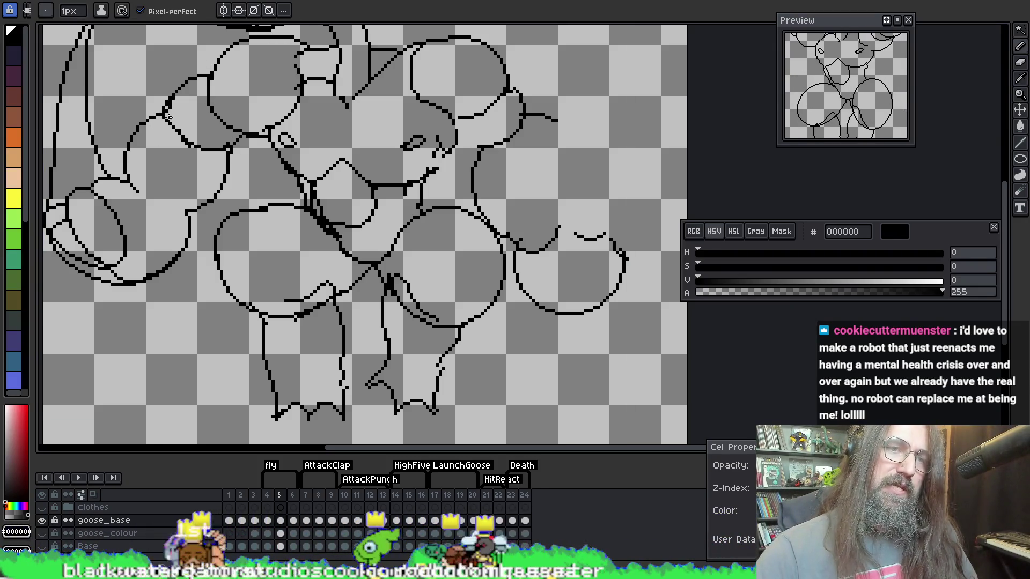
key(e)
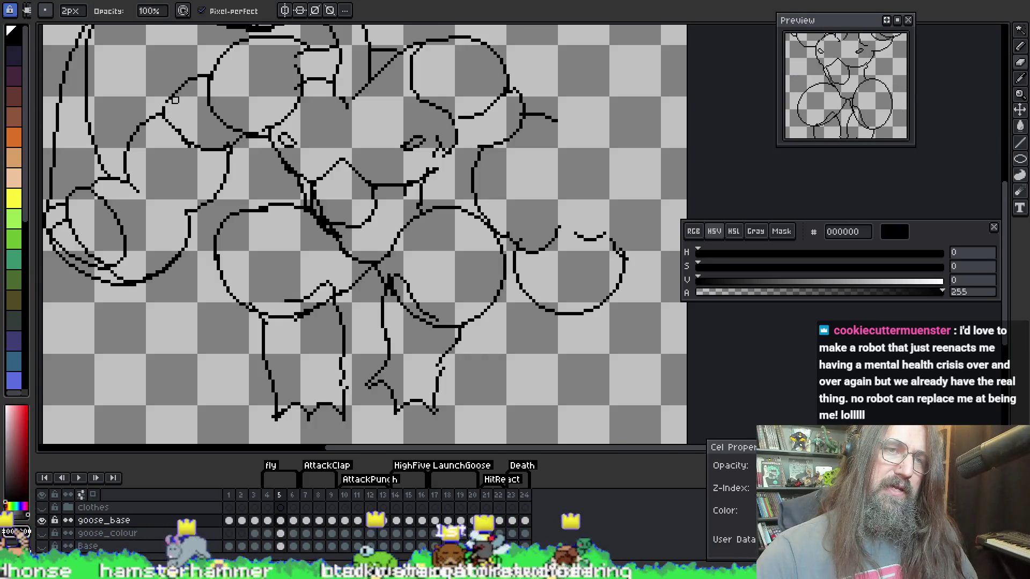
key(b)
key(e)
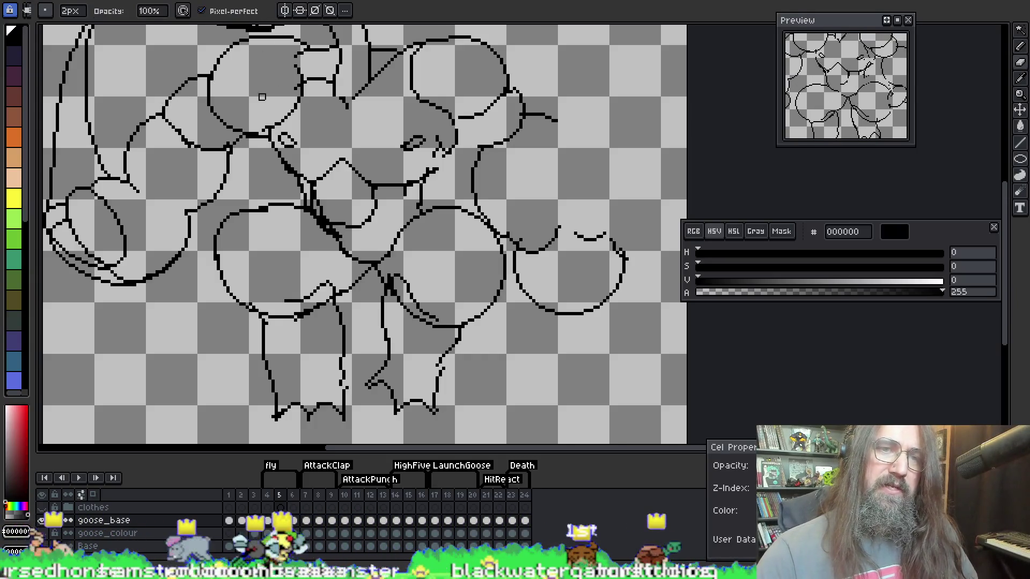
drag(202, 143, 226, 142)
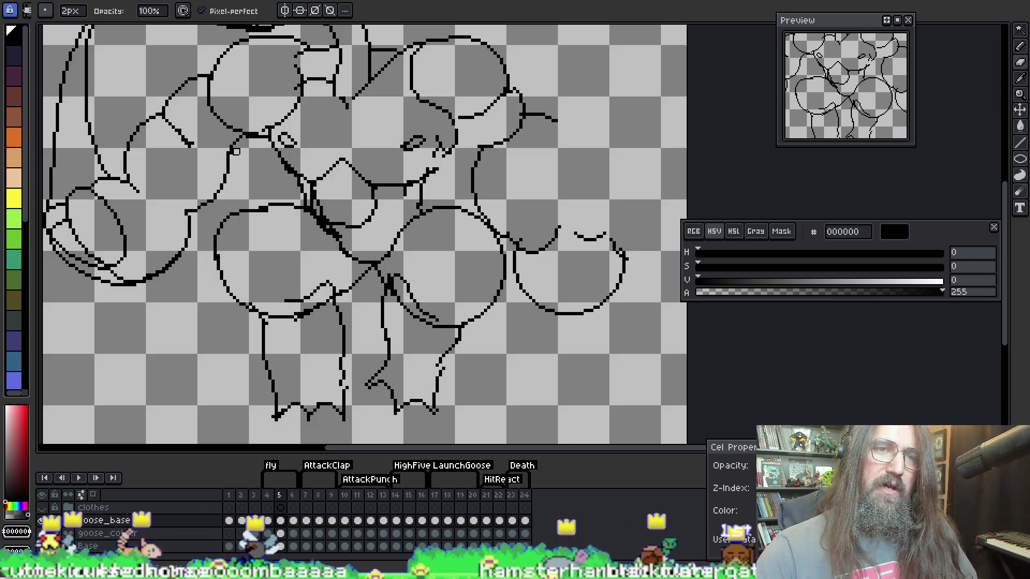
key(b)
Erase the stray diagonal line from the outline and pan to show more of the body
drag(210, 155, 240, 128)
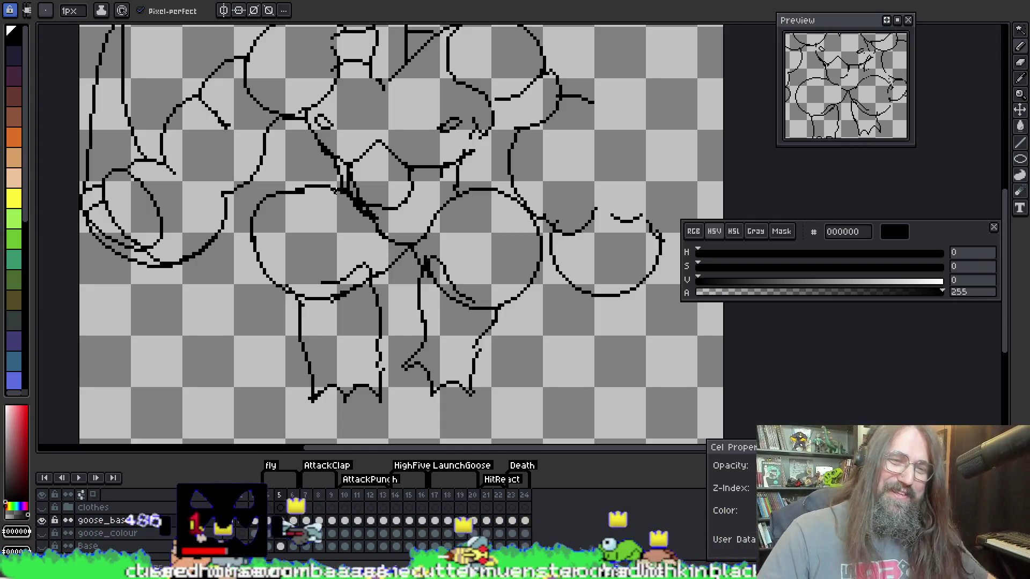
key(e)
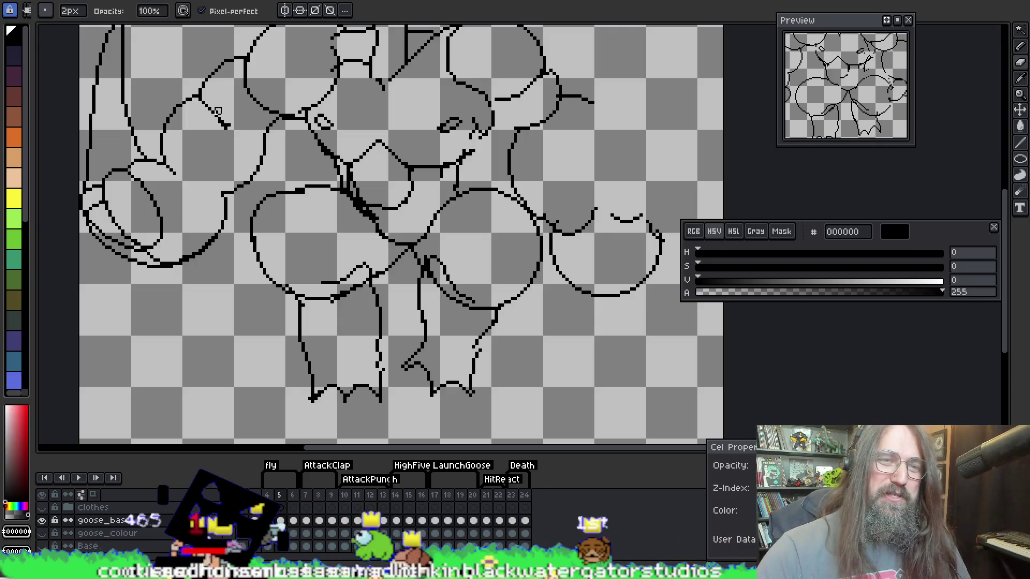
drag(219, 118, 250, 120)
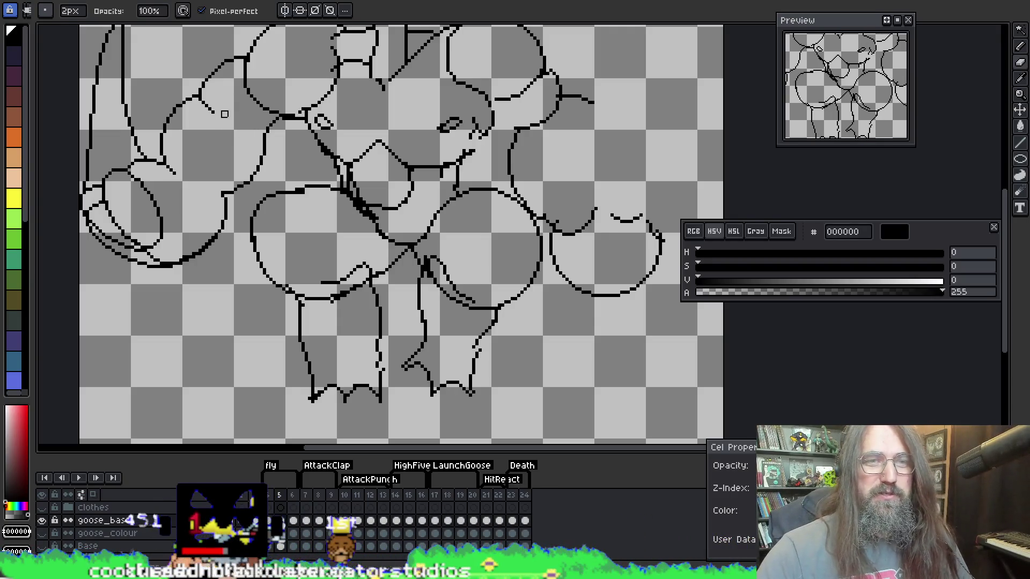
key(b)
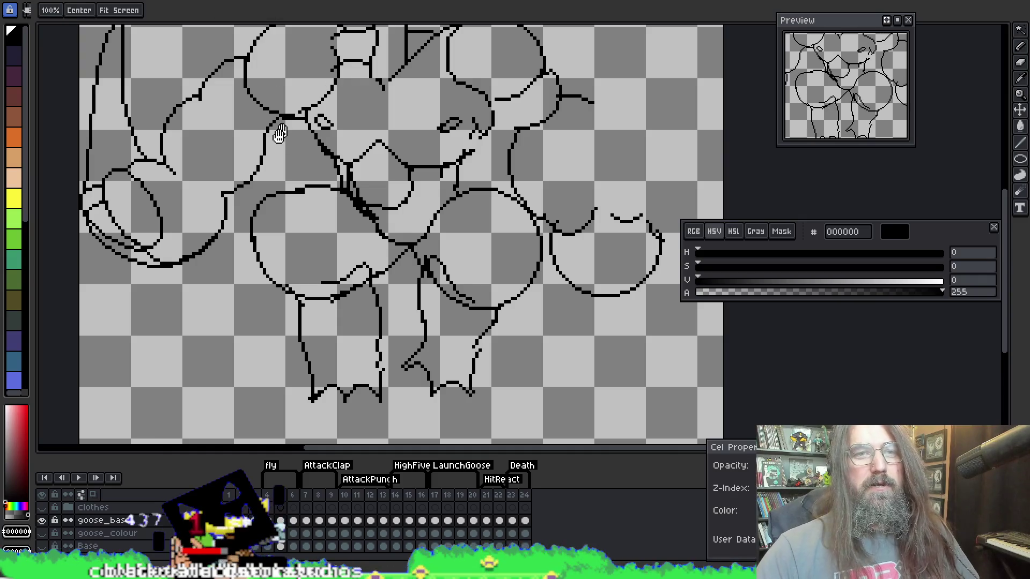
drag(257, 31, 287, 61)
Bring the upper body into view and draw a new 1 px curve along the body outline
key(e)
key(b)
key(e)
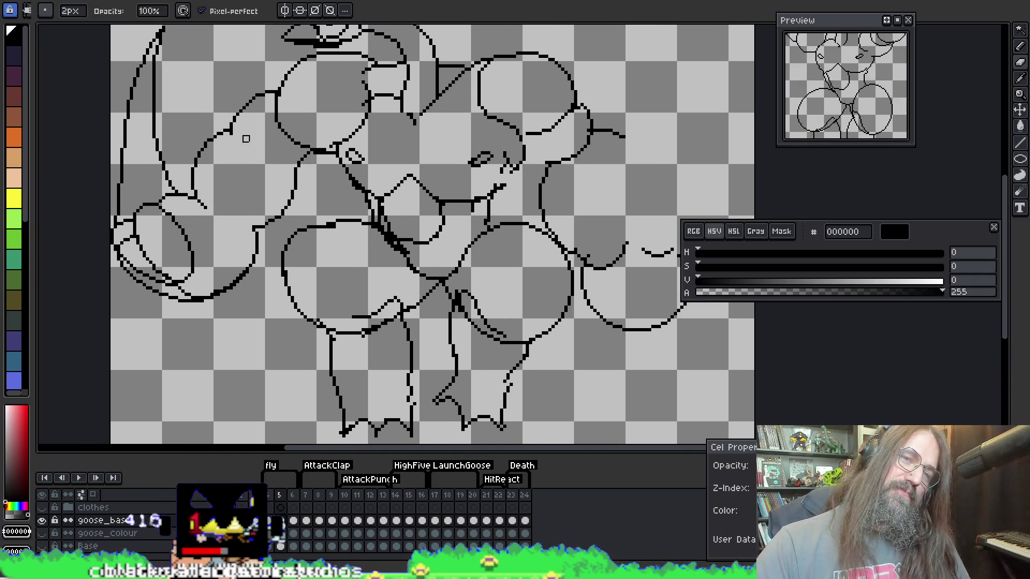
mouse_move(236, 132)
mouse_down()
mouse_move(290, 208)
mouse_move(271, 162)
mouse_up()
key(b)
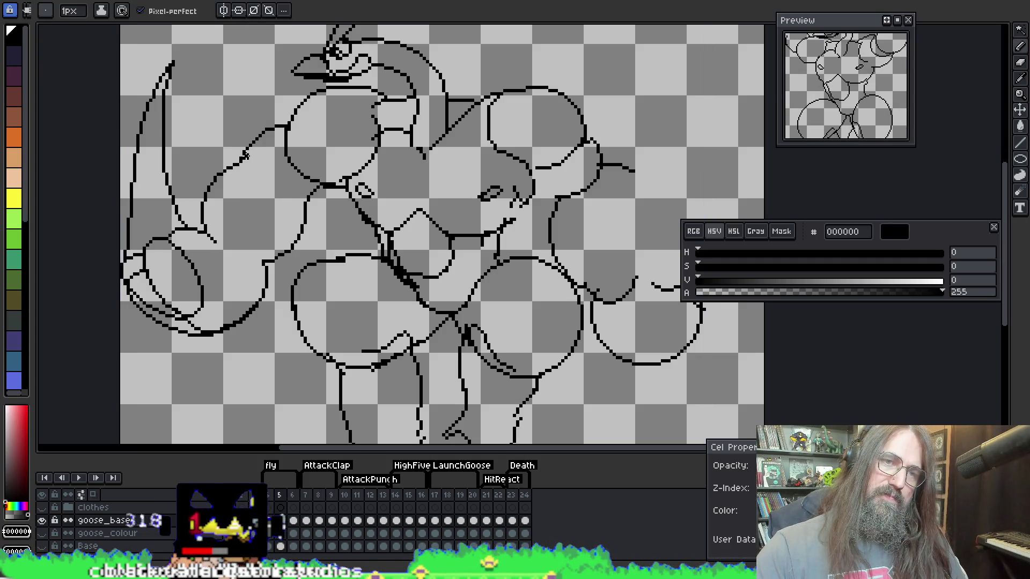
mouse_move(242, 168)
mouse_down()
mouse_move(261, 197)
mouse_move(286, 207)
mouse_up()
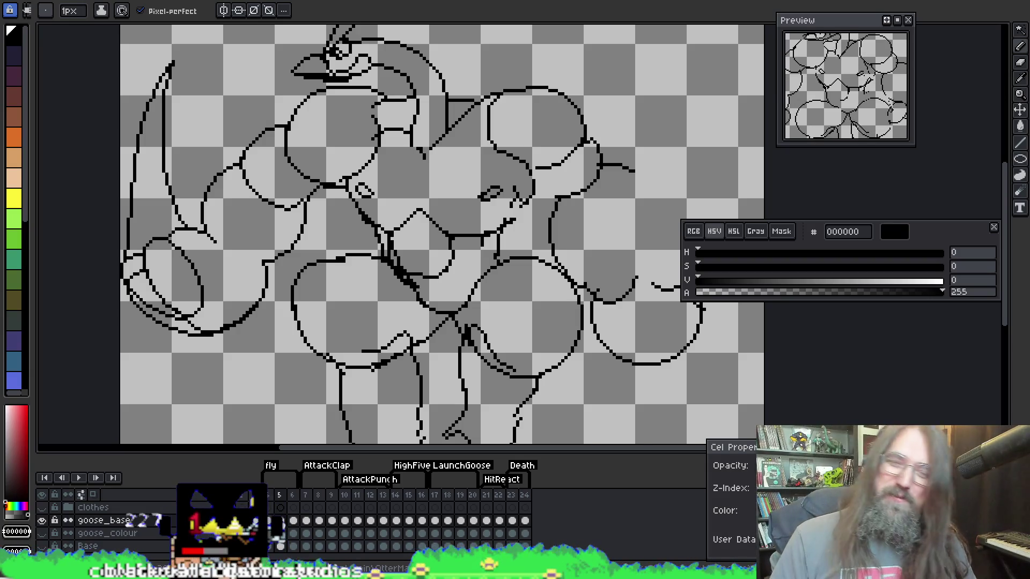
Draw a short diagonal line at the shoulder
key(e)
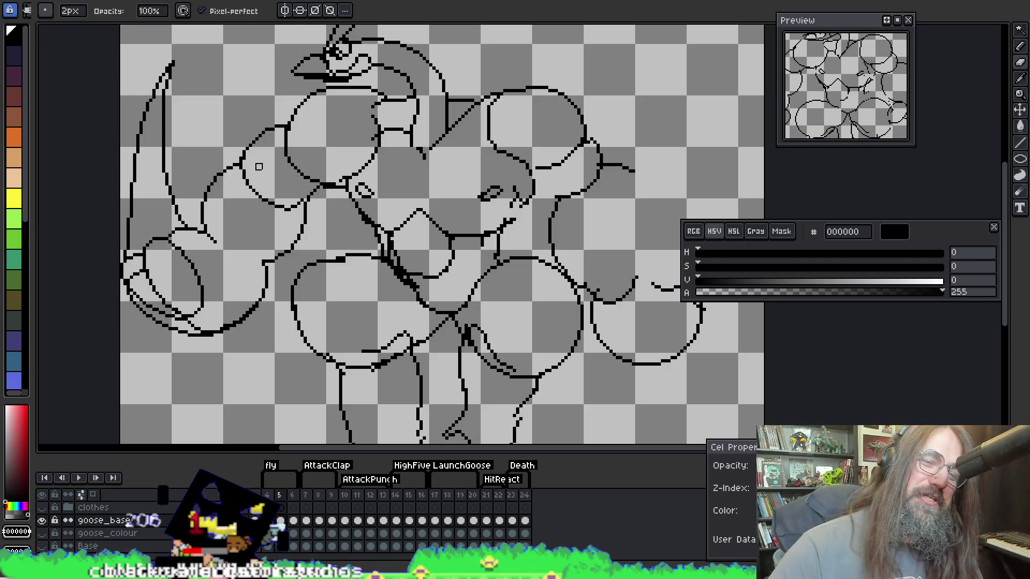
key(alt)
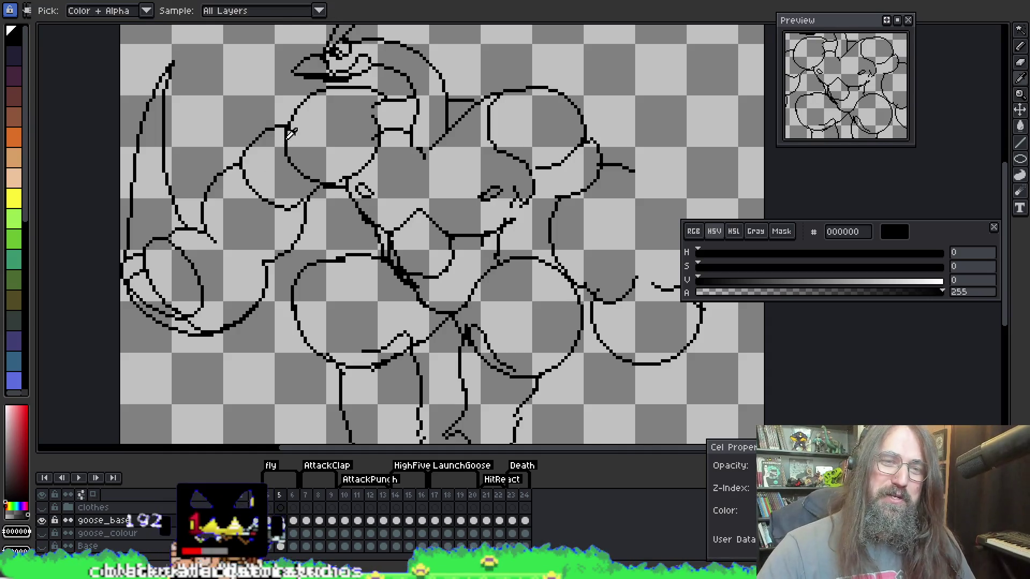
key(alt)
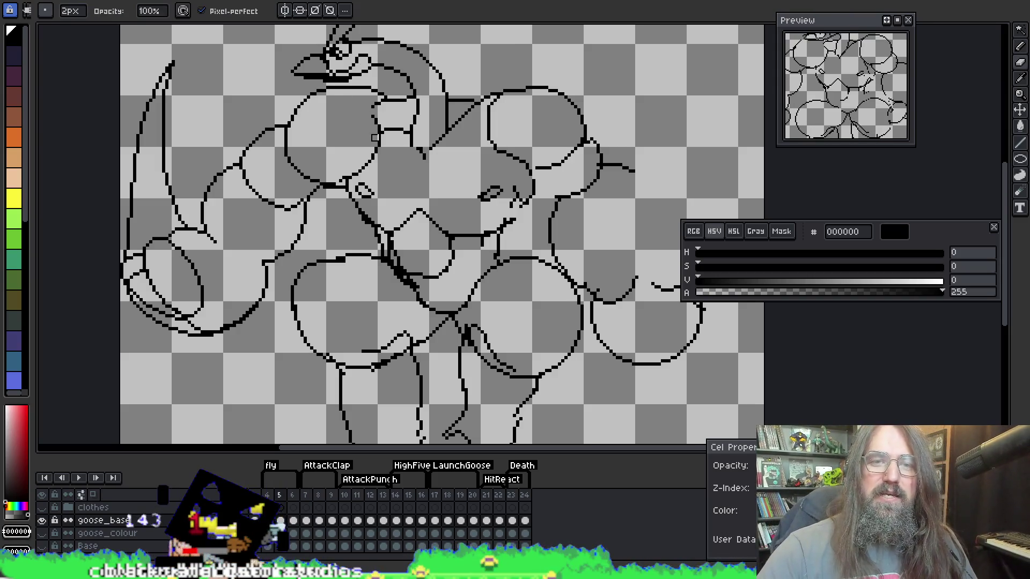
key(b)
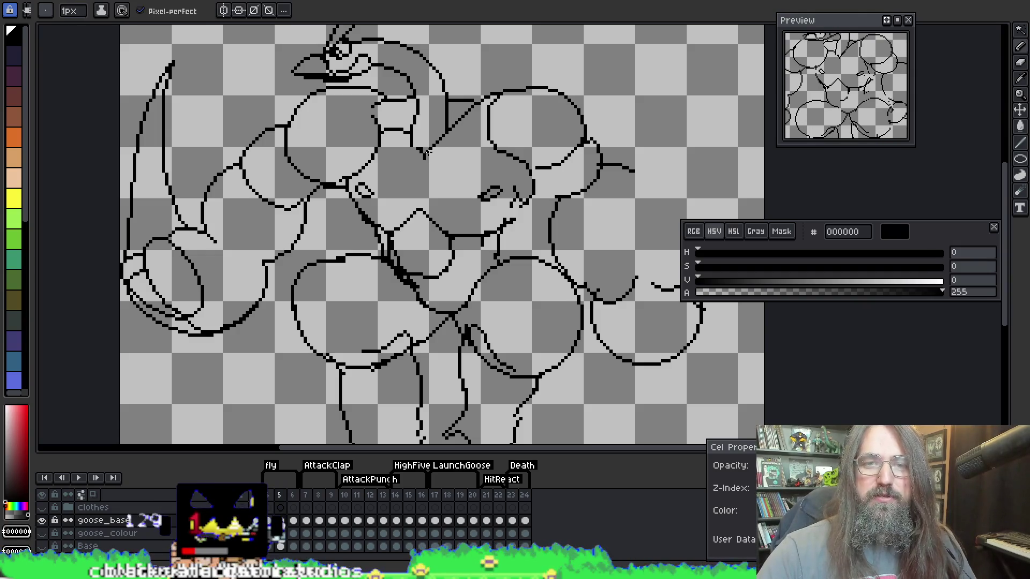
key(e)
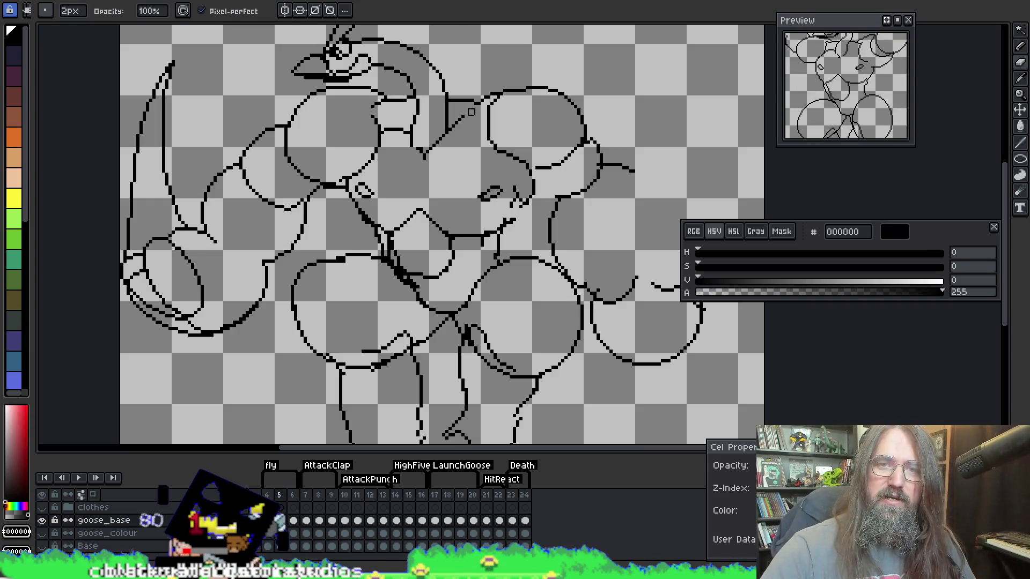
key(b)
drag(467, 115, 479, 101)
Check the previous frame for reference, then draw a line joining the neck to the shoulder
key(e)
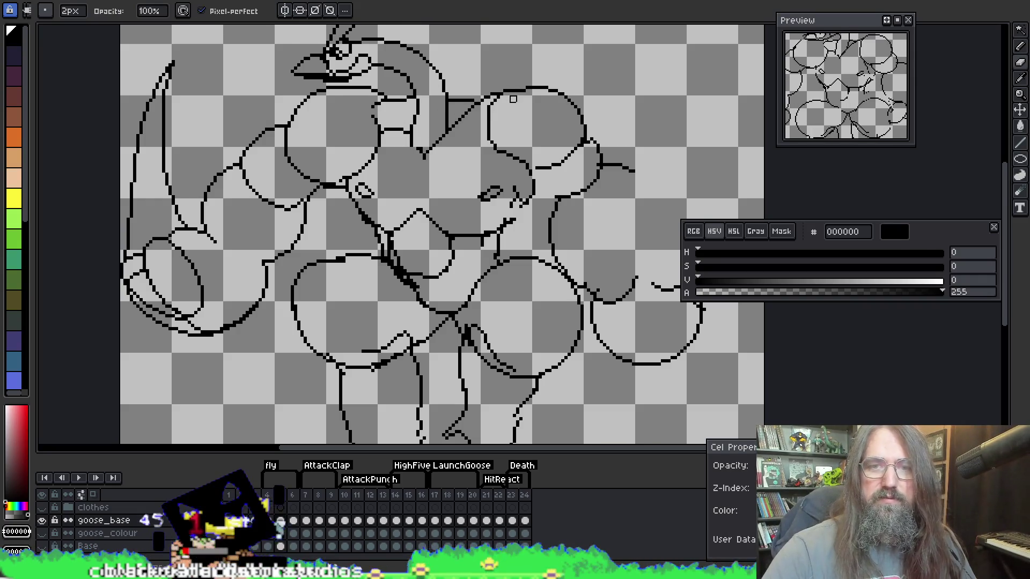
key(Left)
key(Left)
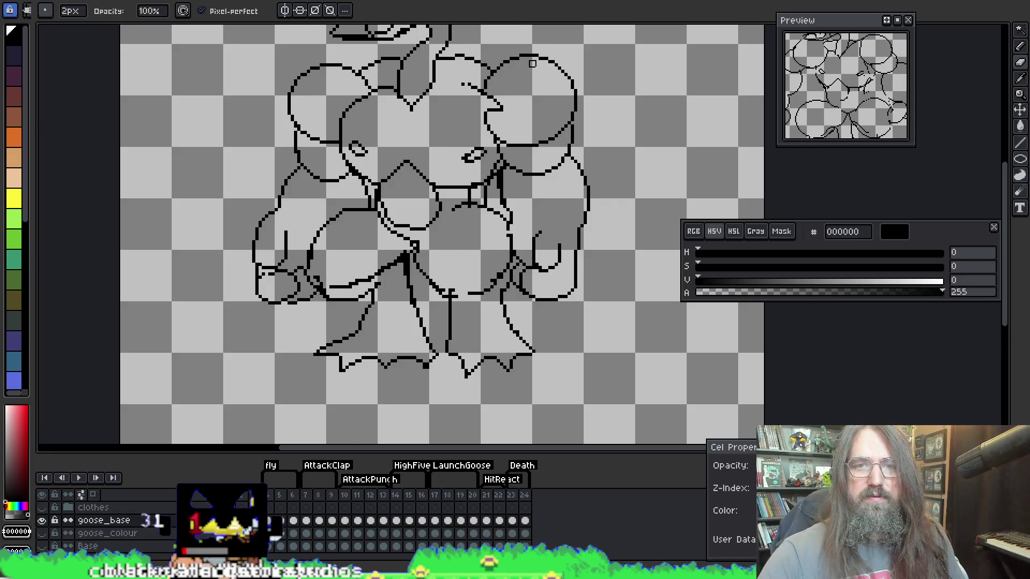
key(Right)
key(Right)
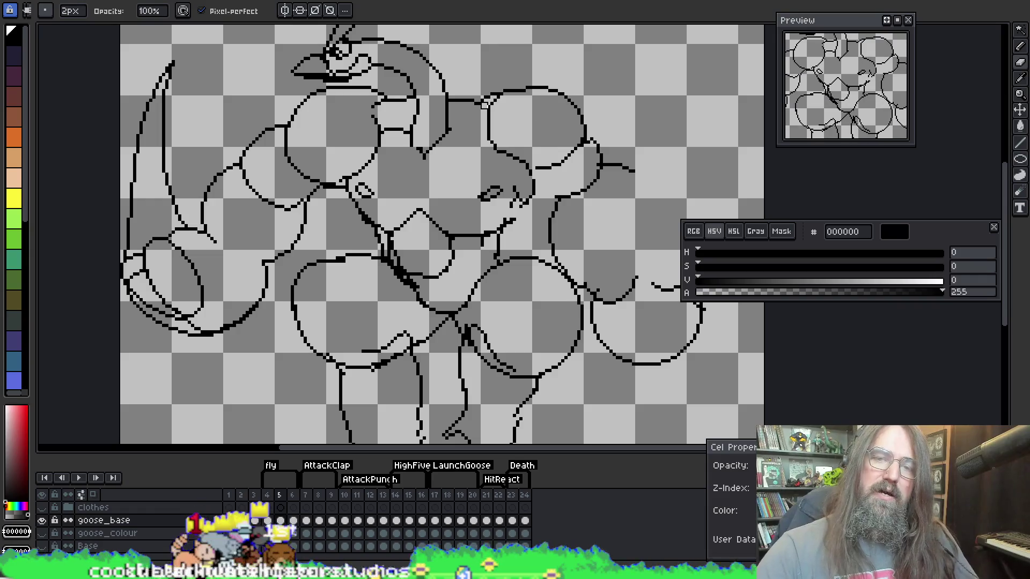
key(i)
key(b)
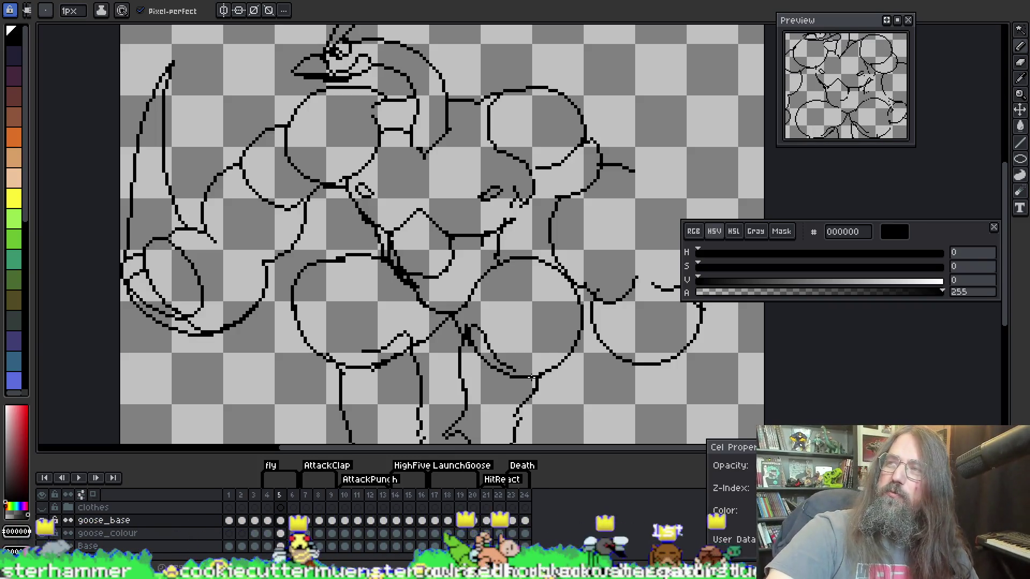
key(i)
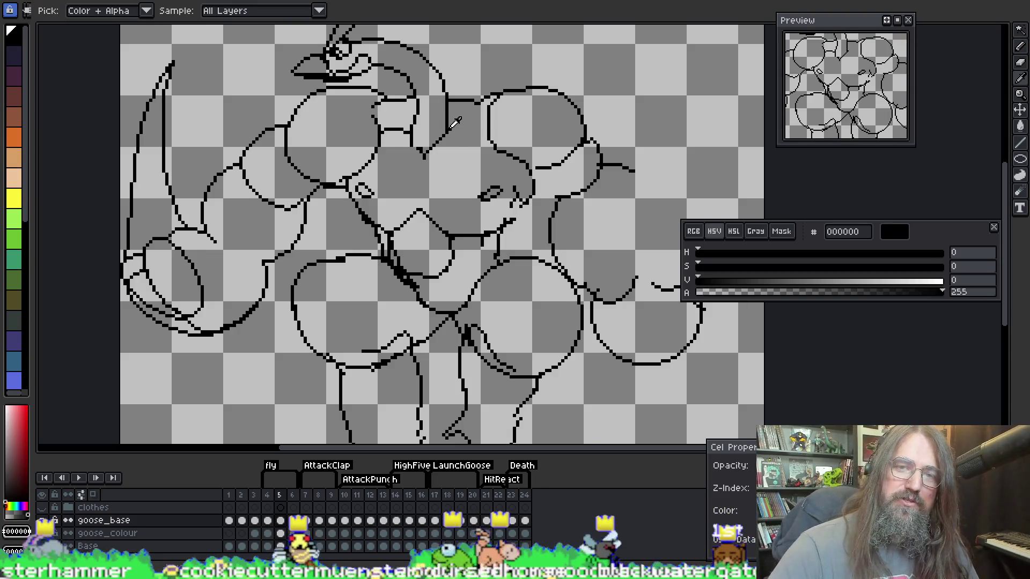
key(b)
drag(449, 129, 487, 119)
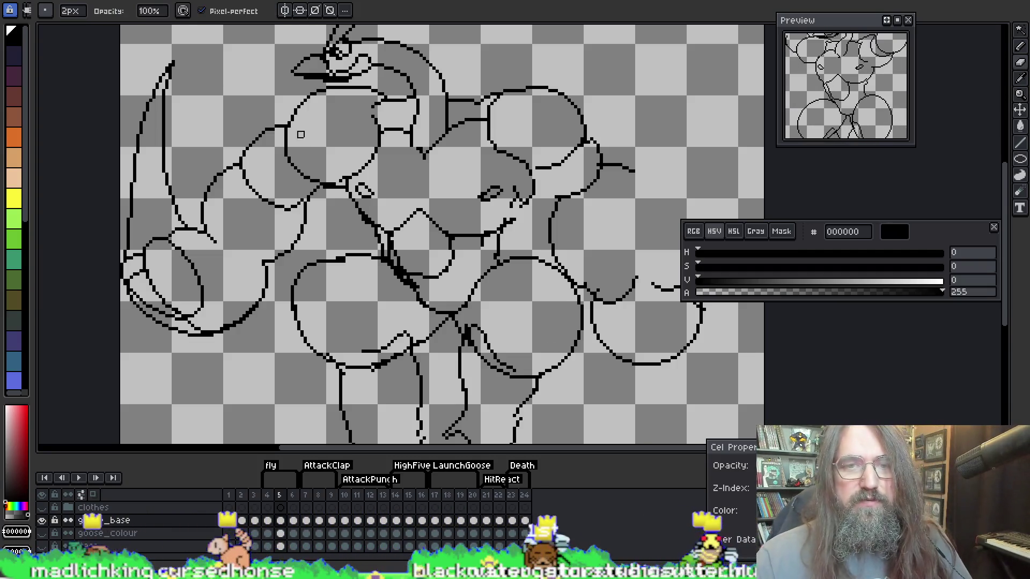
Clean stray pixels at the arm-chest join with the transparent colour, then re-pick black from the lines
key(e)
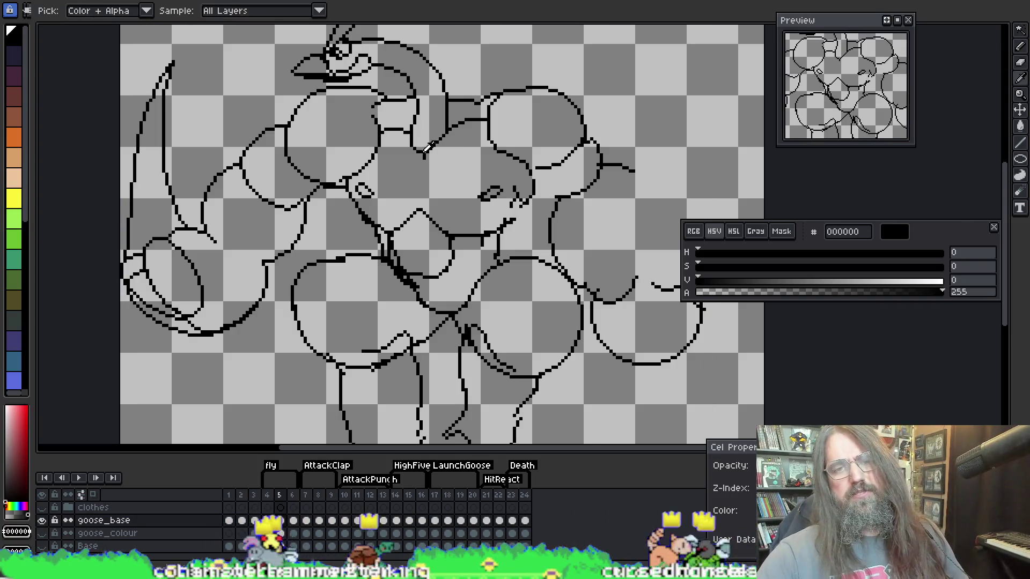
key(b)
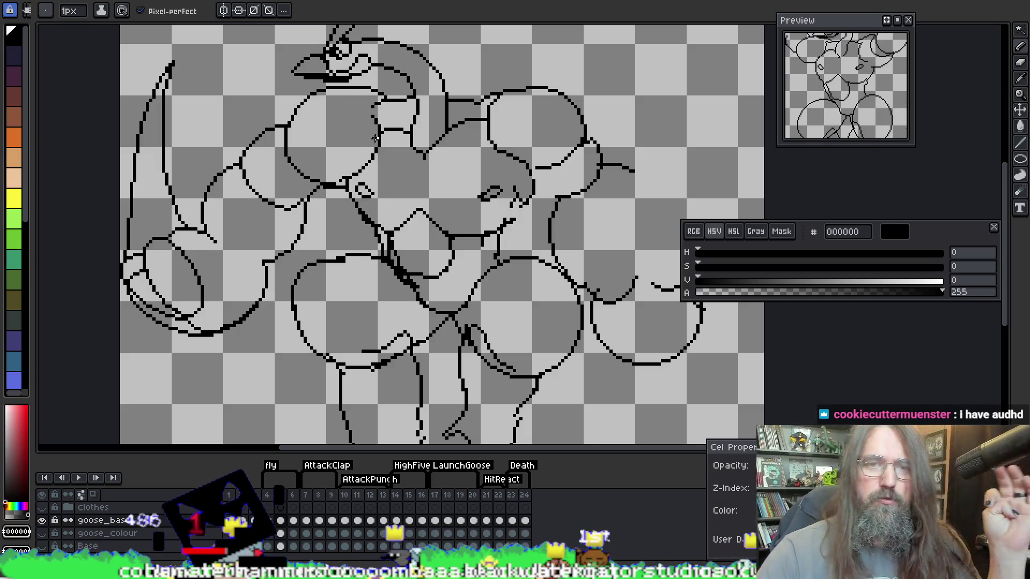
key(i)
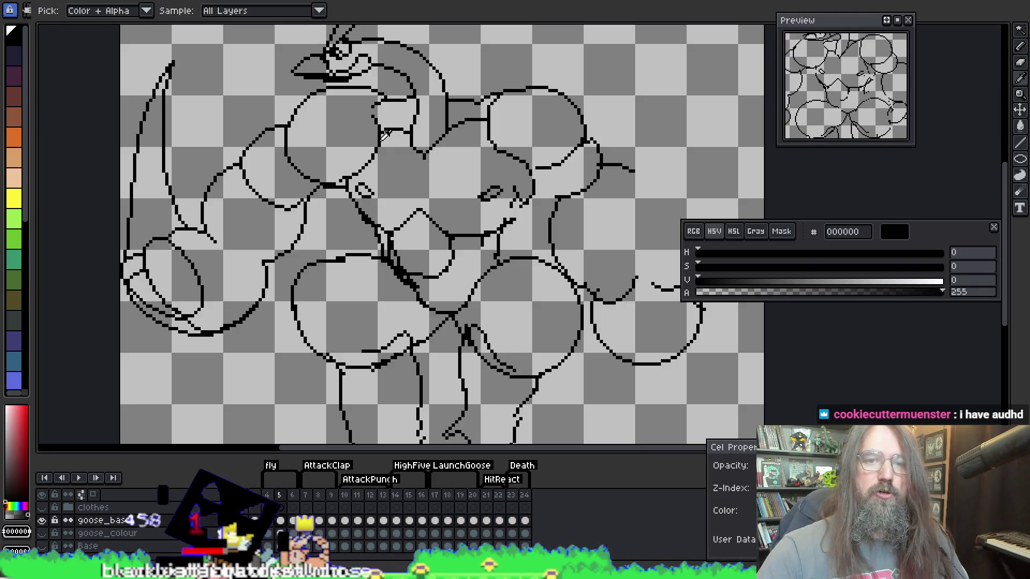
alt+click(365, 138)
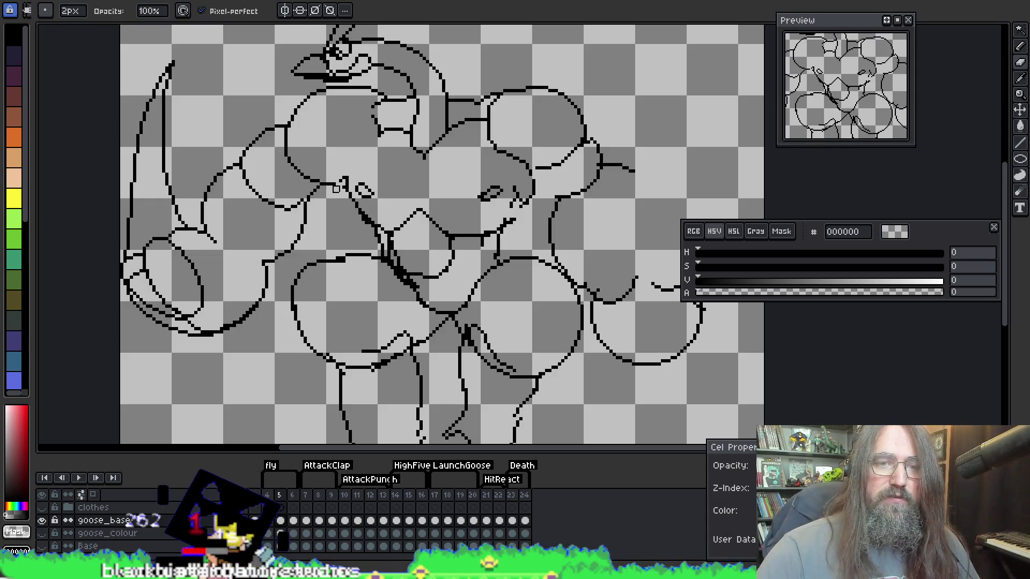
key(i)
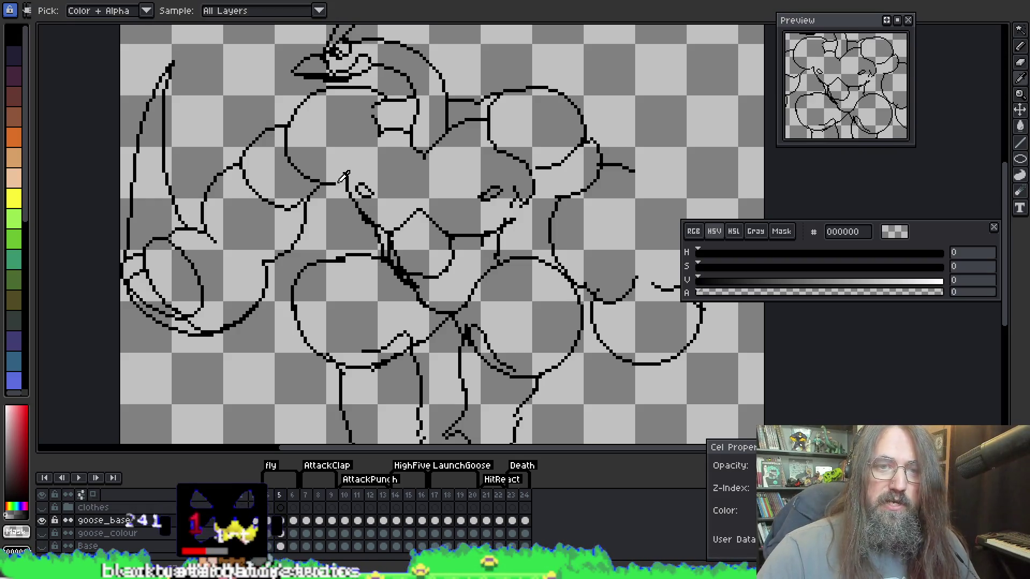
click(337, 182)
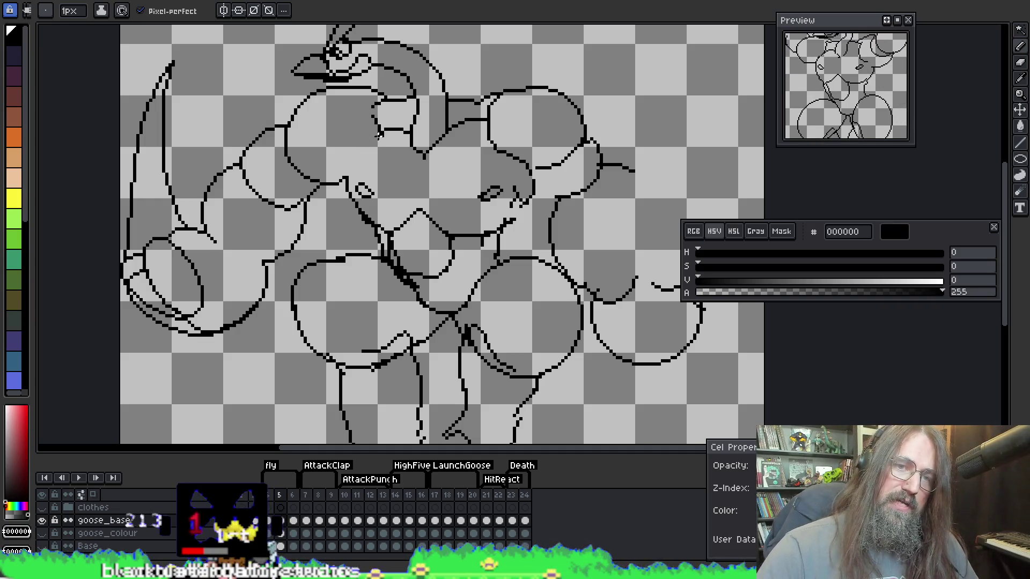
Undo a stray curve near the chest, then alternate between the 2px eraser and 1px pencil to clean the joins
drag(356, 151, 347, 182)
key(ctrl+z)
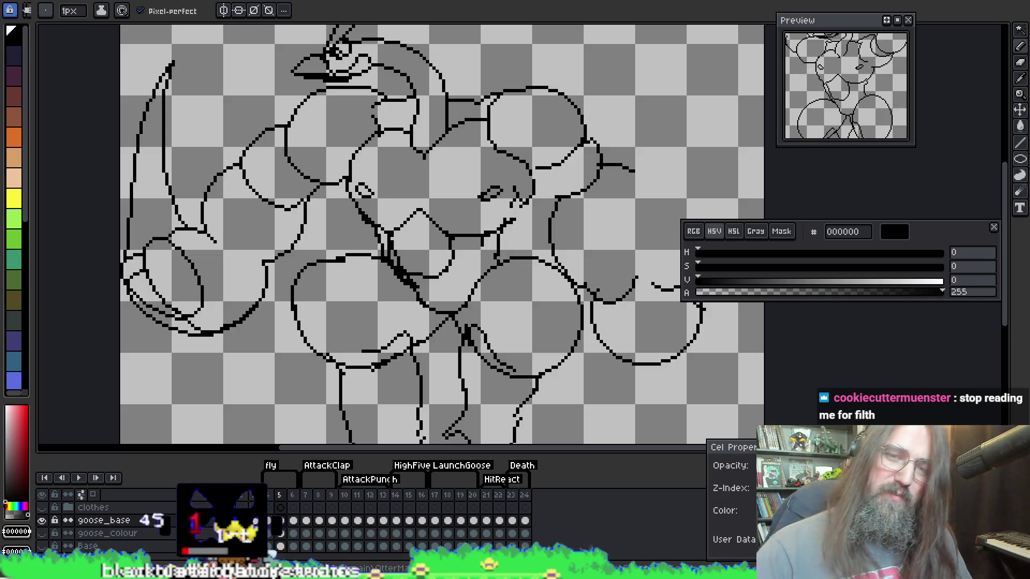
key(b)
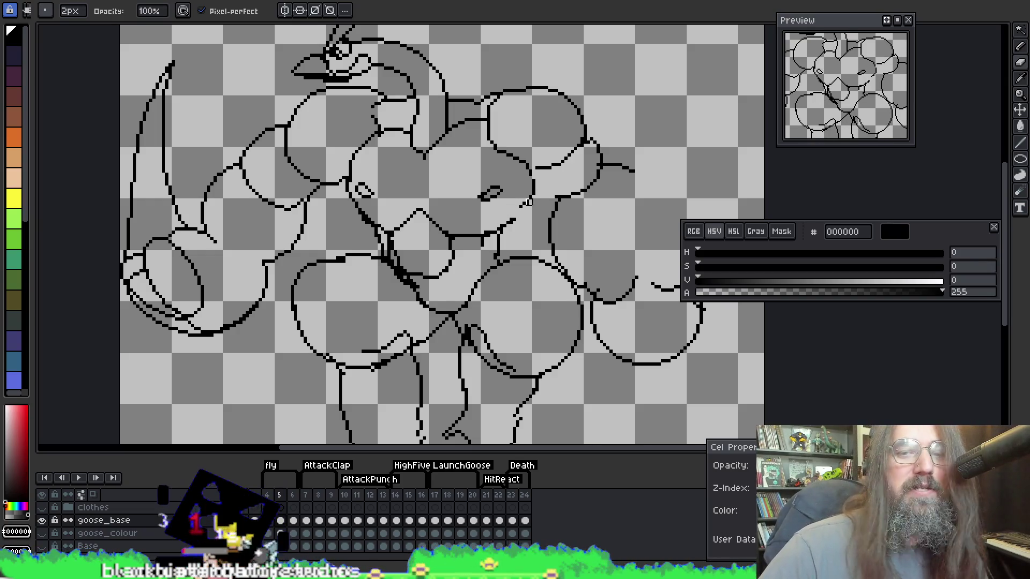
key(b)
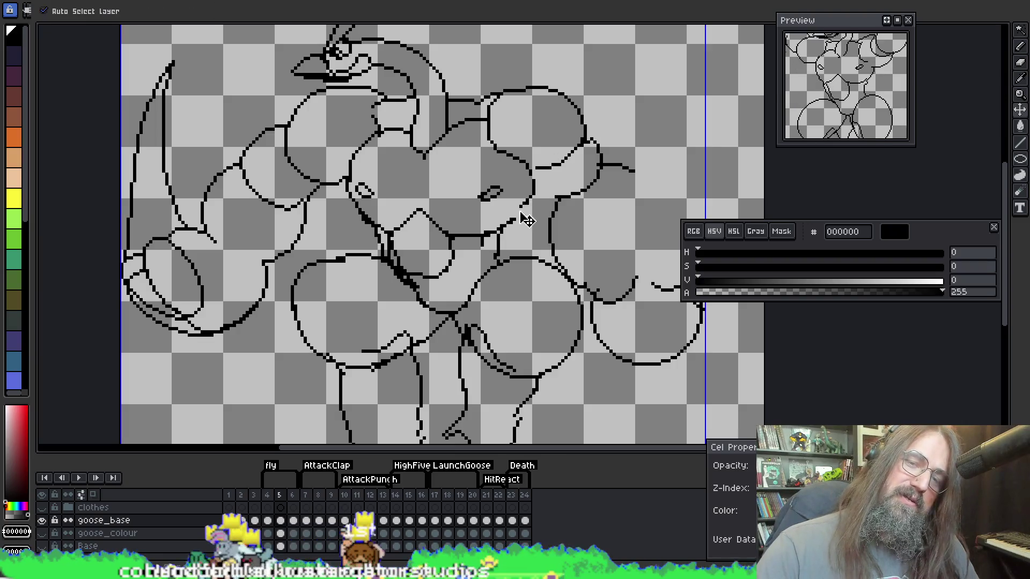
key(e)
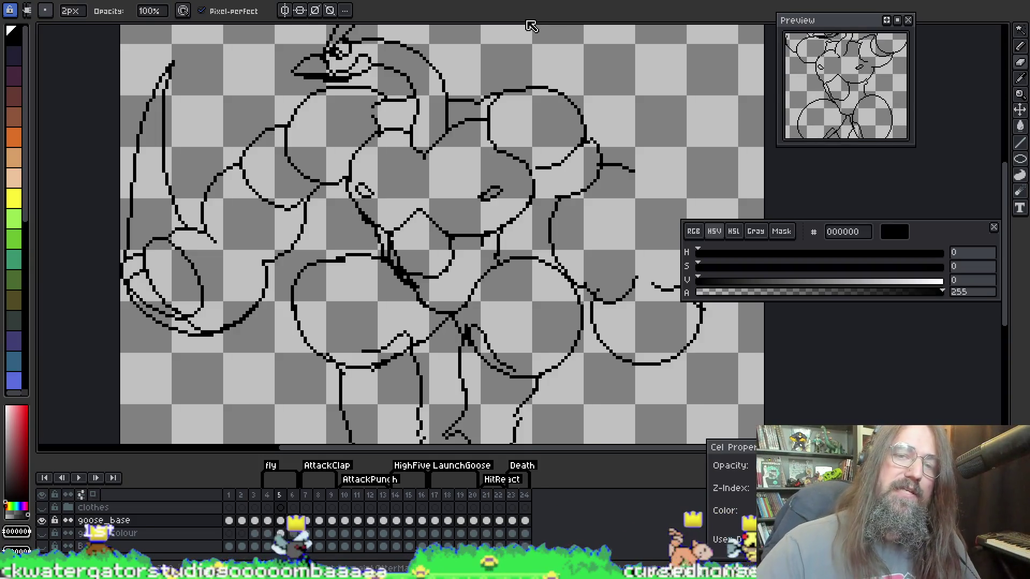
key(i)
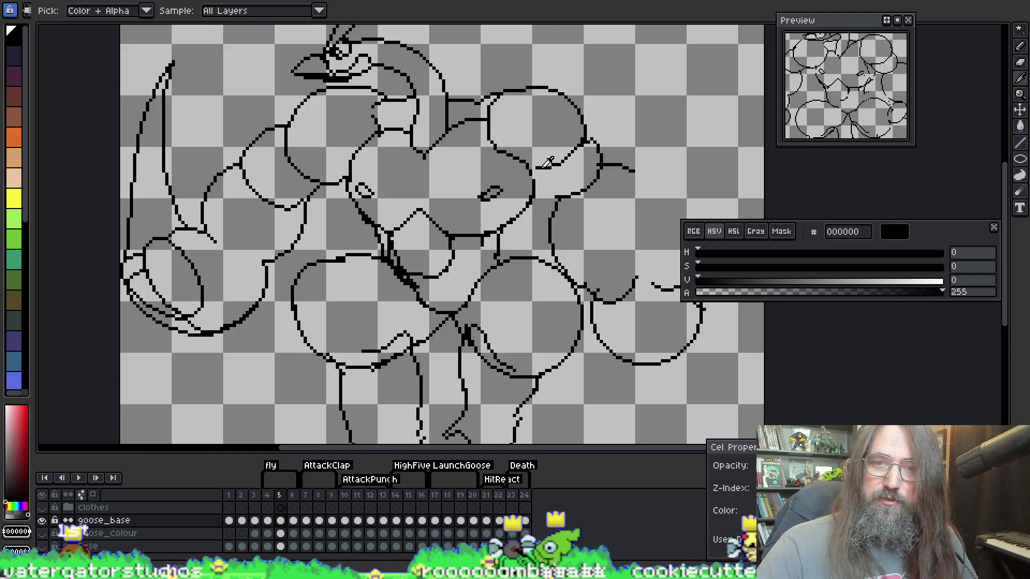
key(b)
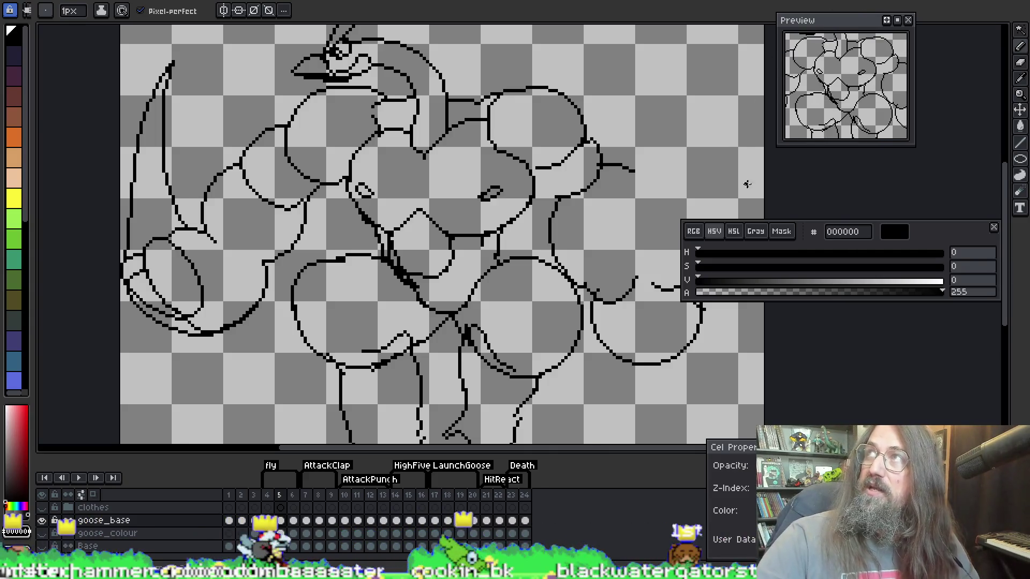
drag(786, 136, 865, 68)
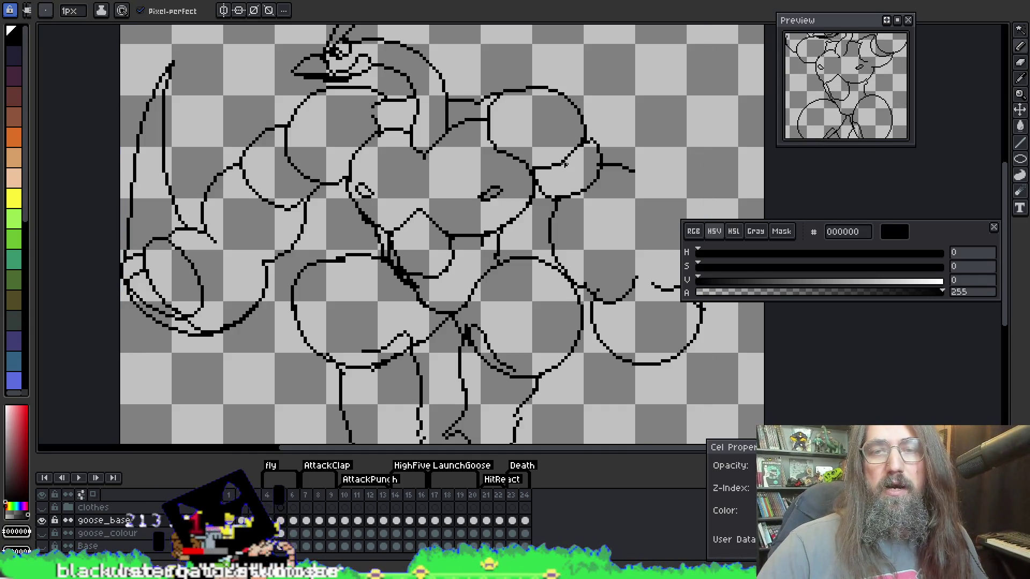
key(e)
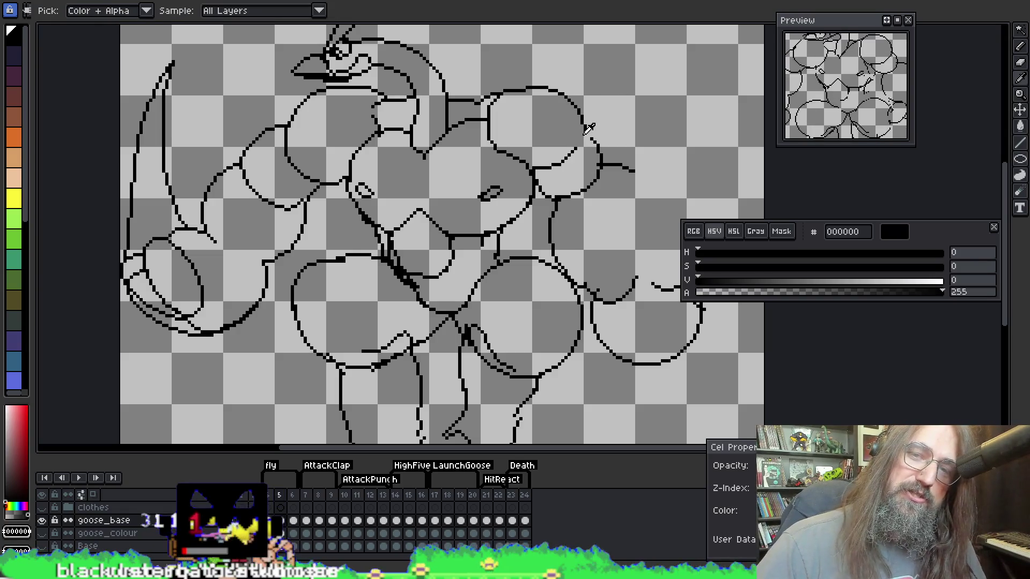
key(e)
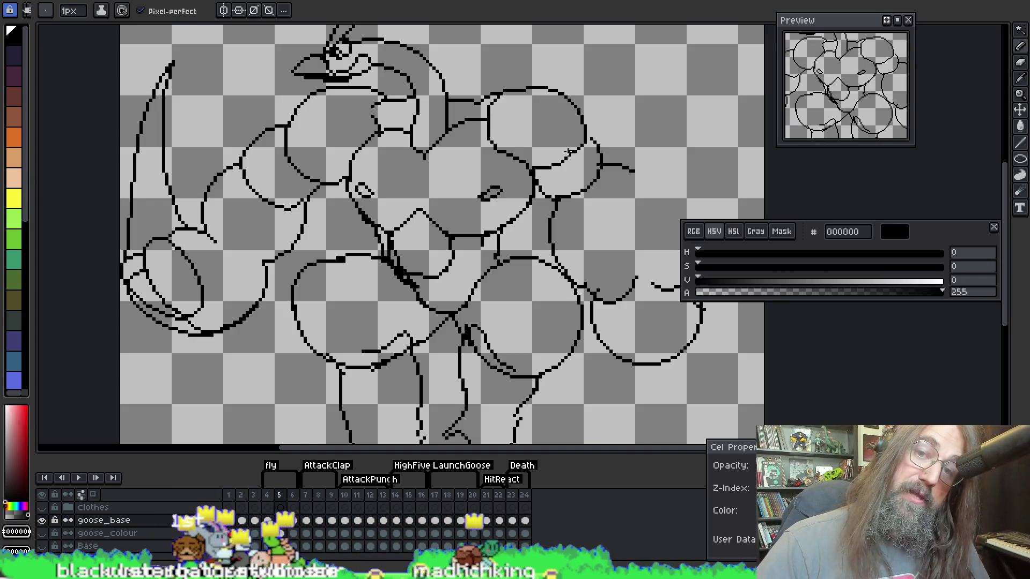
key(b)
key(e)
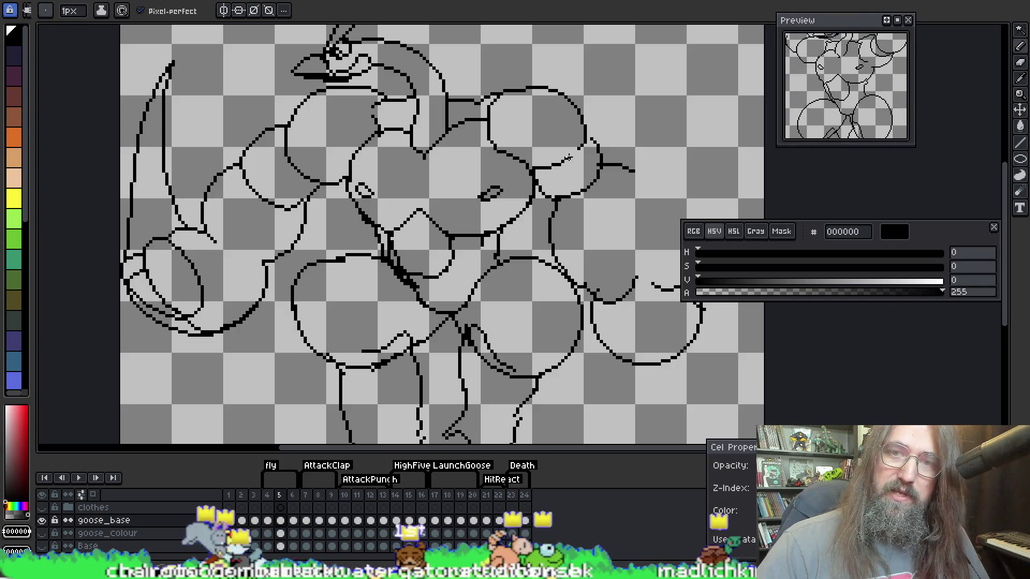
key(b)
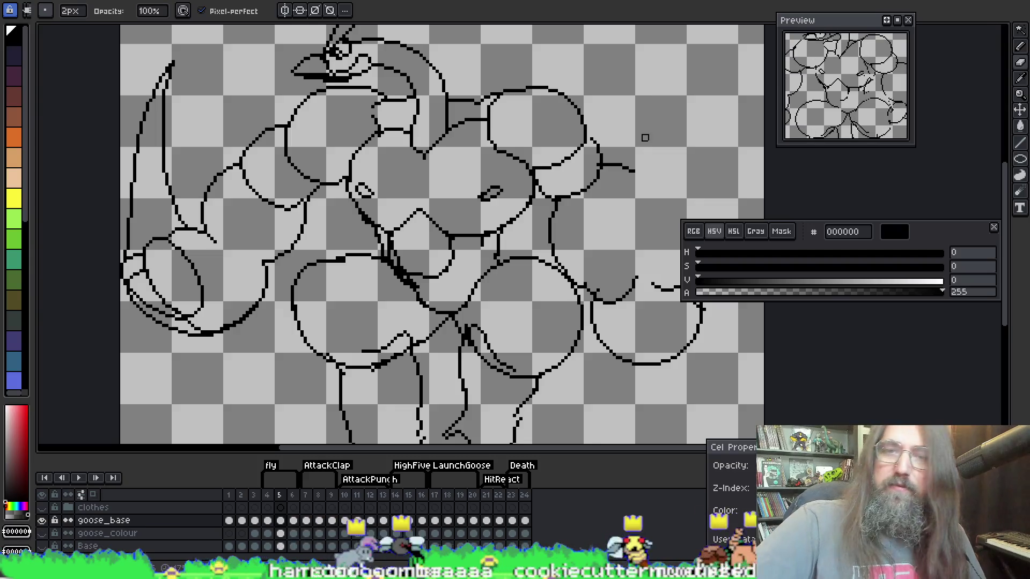
key(e)
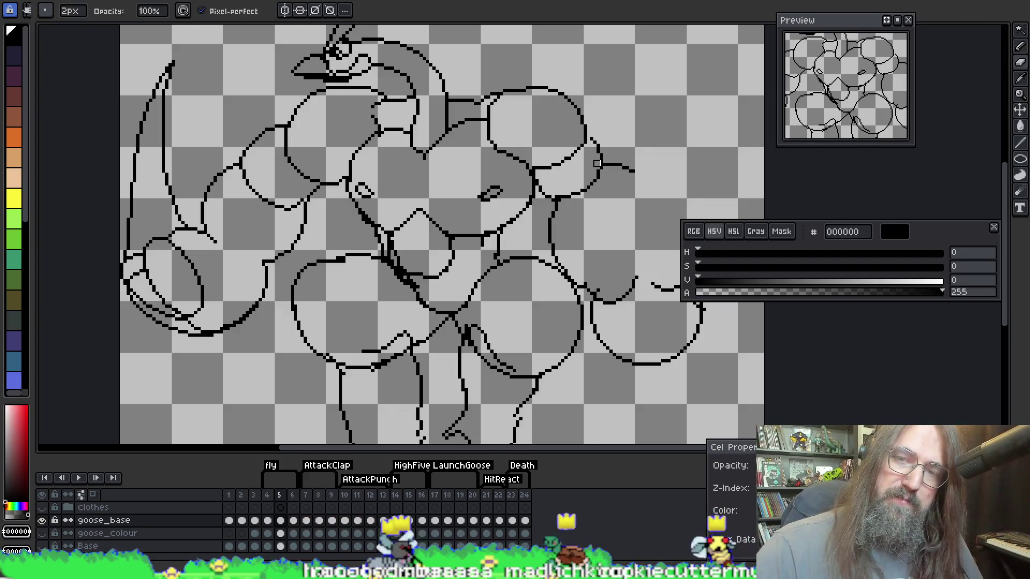
key(i)
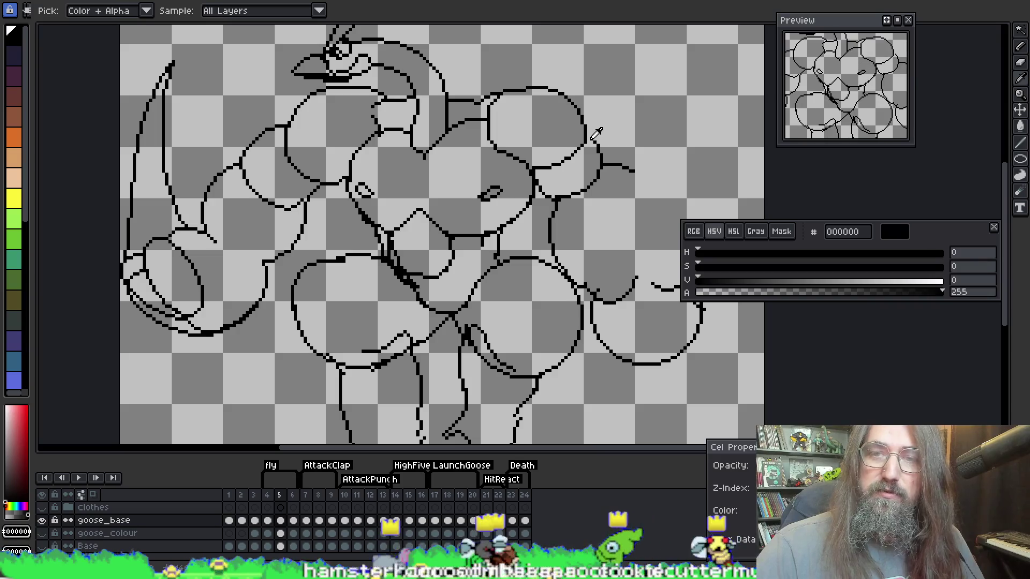
key(b)
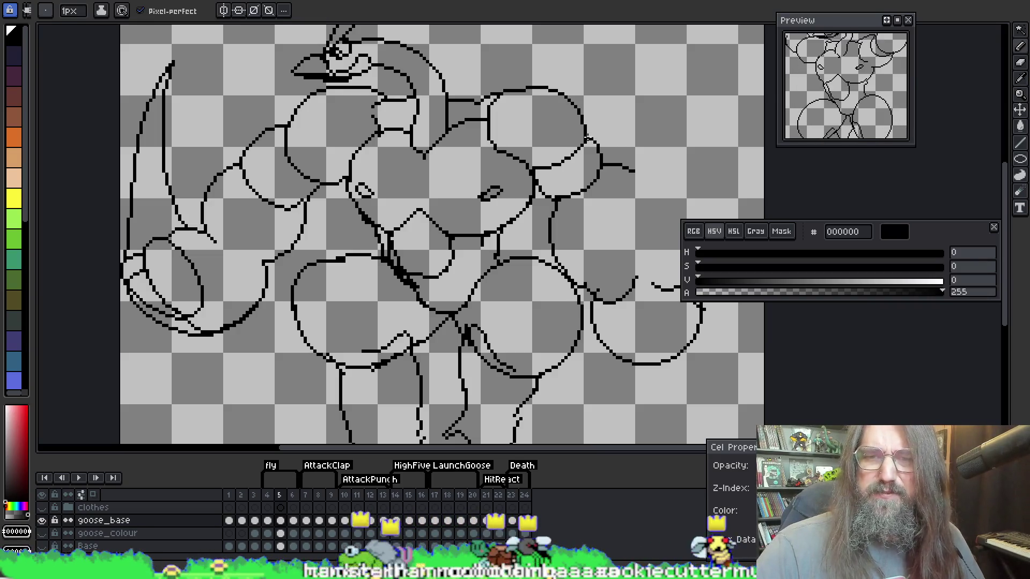
mouse_move(660, 166)
mouse_down()
mouse_move(491, 115)
mouse_move(595, 82)
mouse_move(579, 90)
mouse_up()
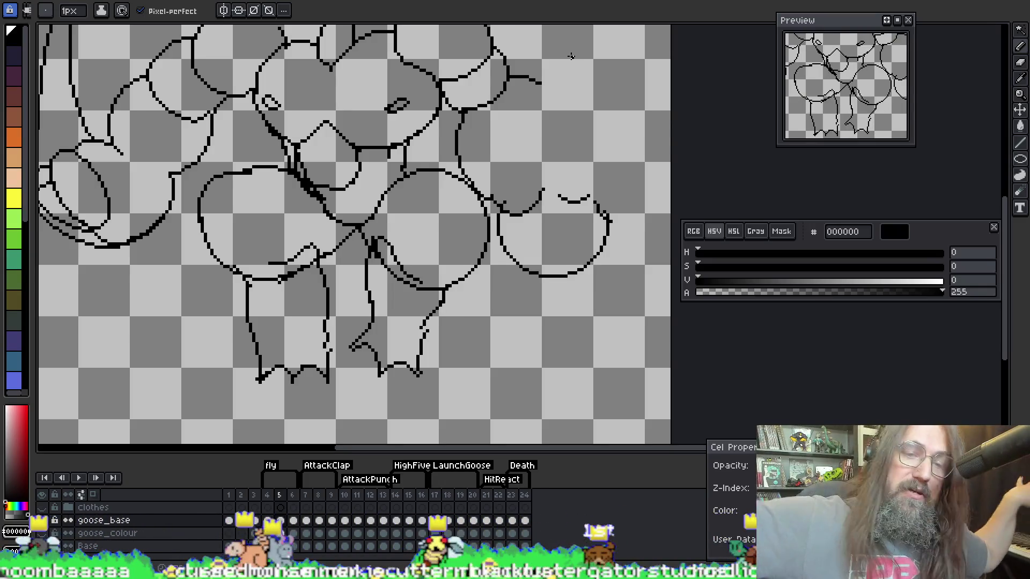
key(i)
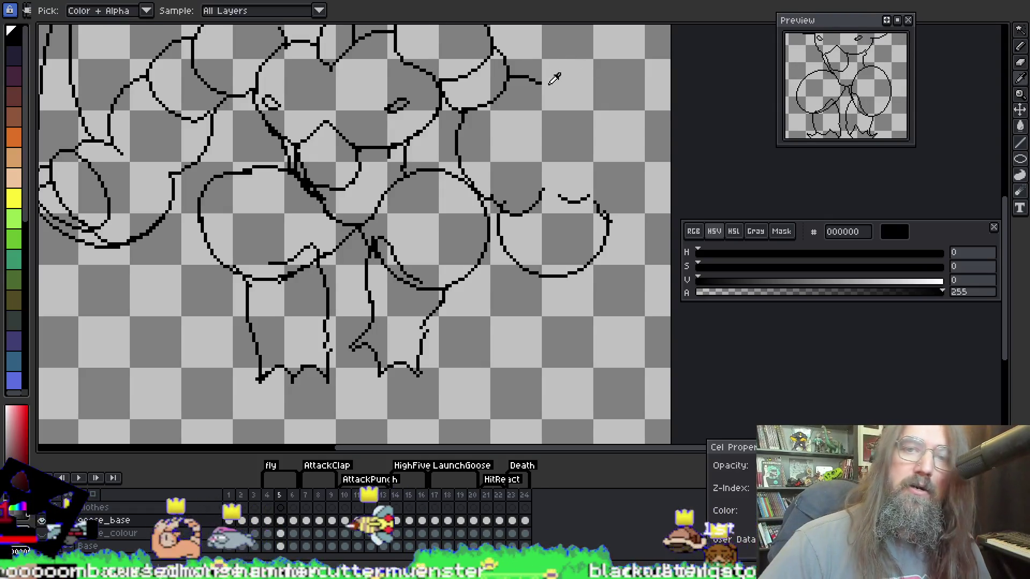
click(583, 50)
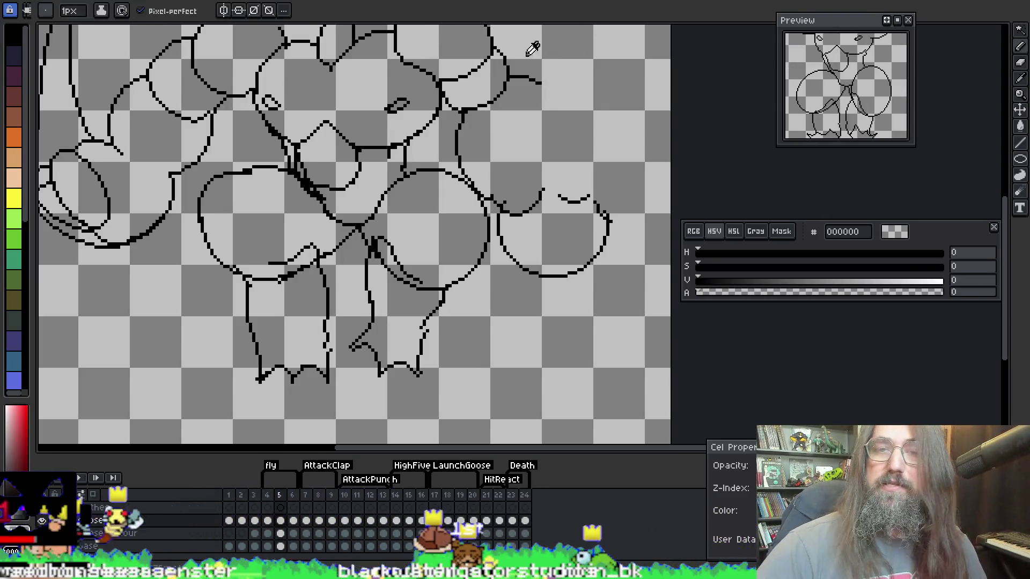
click(544, 77)
key(b)
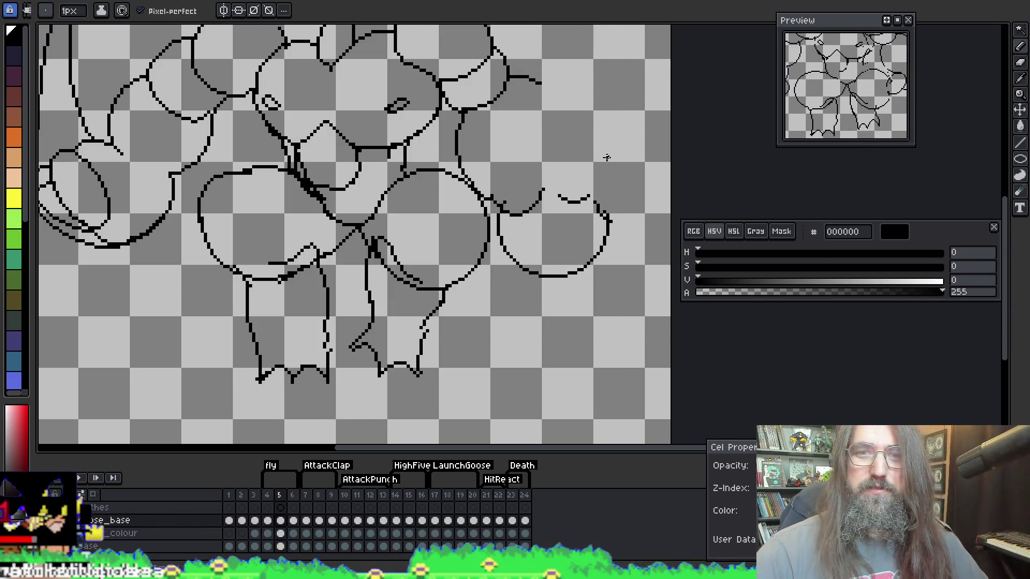
scroll(602, 225, down, 1)
scroll(590, 211, up, 1)
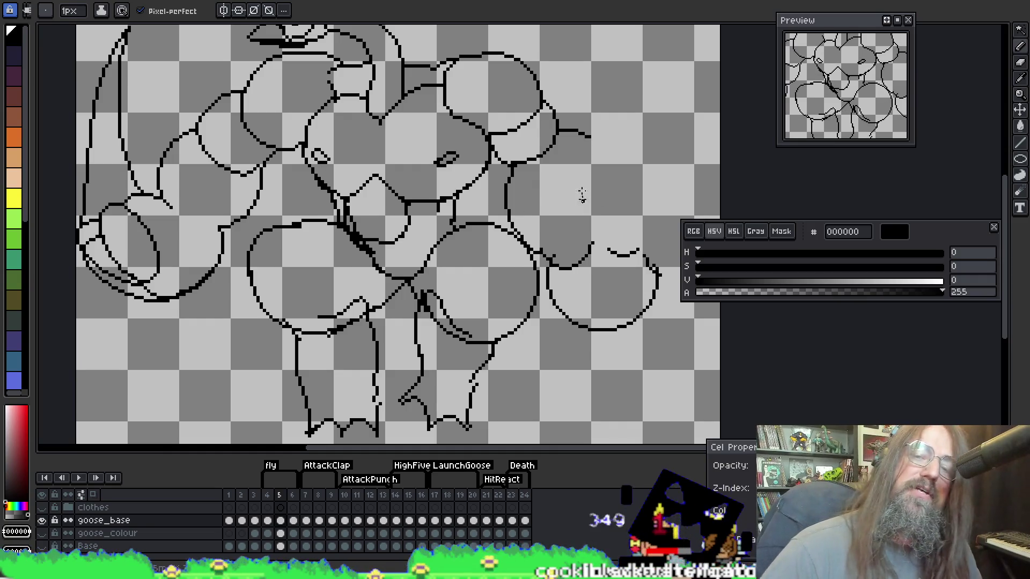
Remove the short arm stub and draw a long 1px outline curving down to the hand
key(alt)
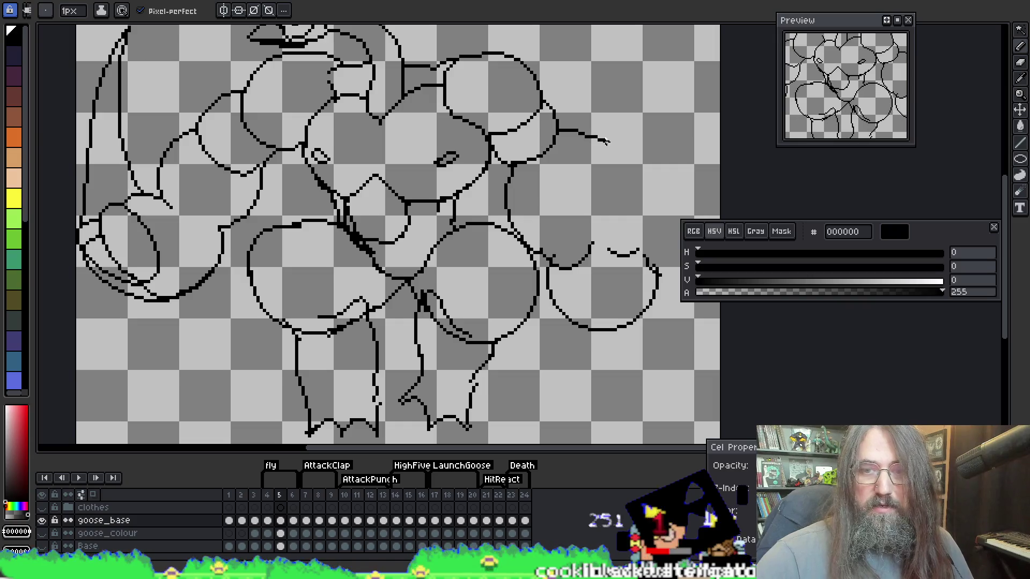
key(ctrl+z)
mouse_move(603, 142)
mouse_down()
mouse_move(629, 185)
mouse_move(624, 241)
mouse_up()
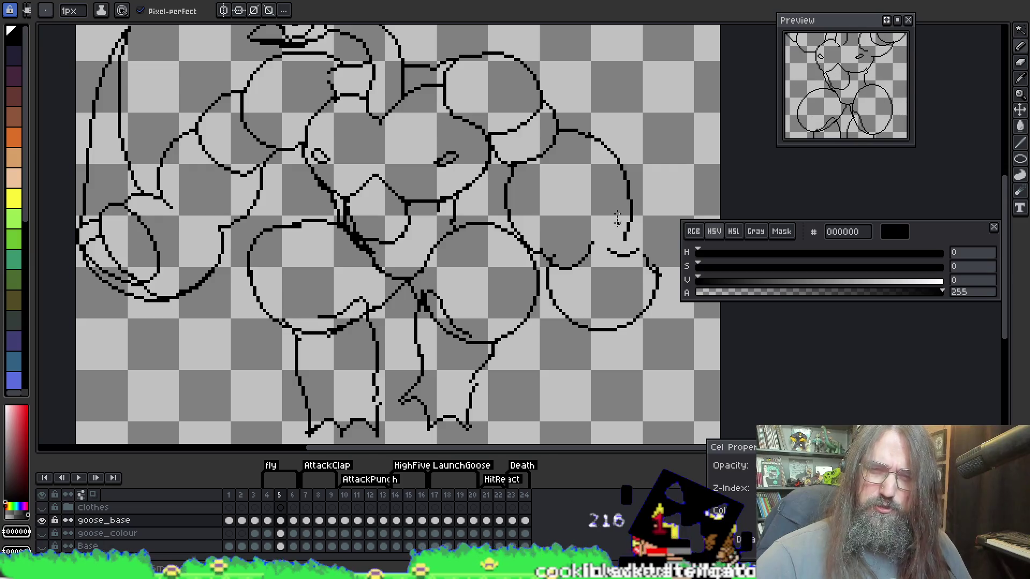
Check the lower body and right arm, switching between the 2px eraser and 1px pencil to tidy the lines
key(e)
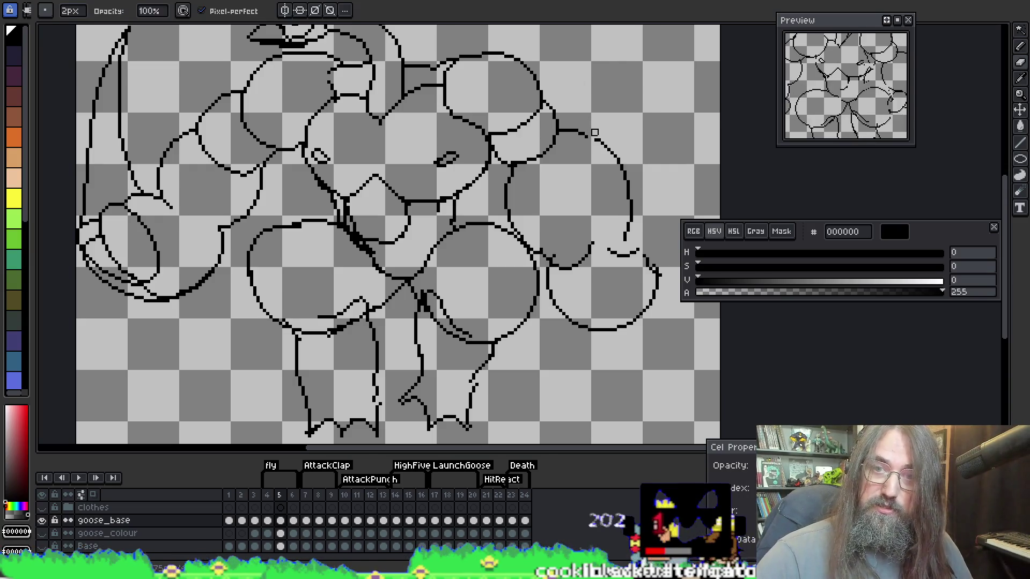
key(b)
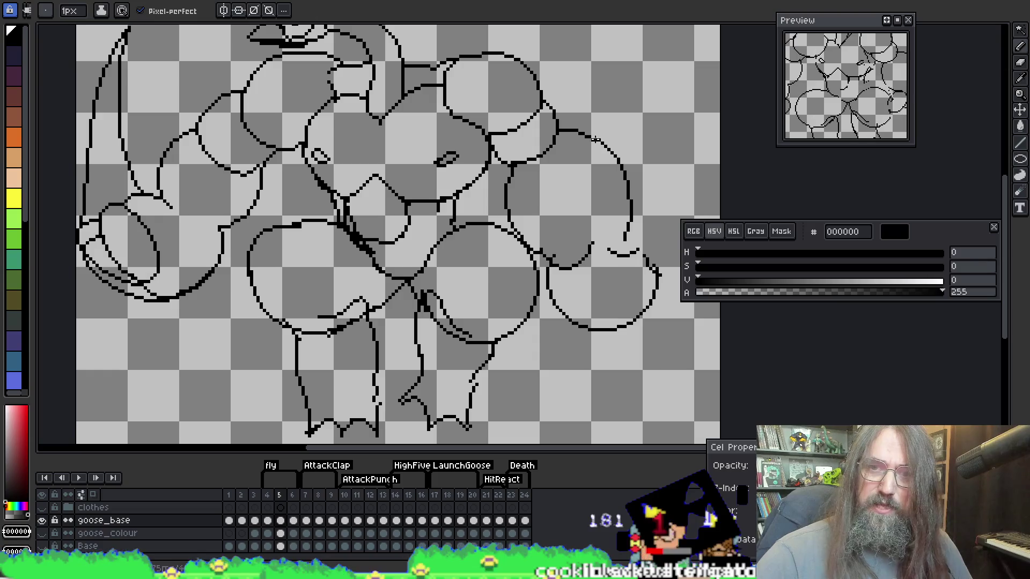
key(i)
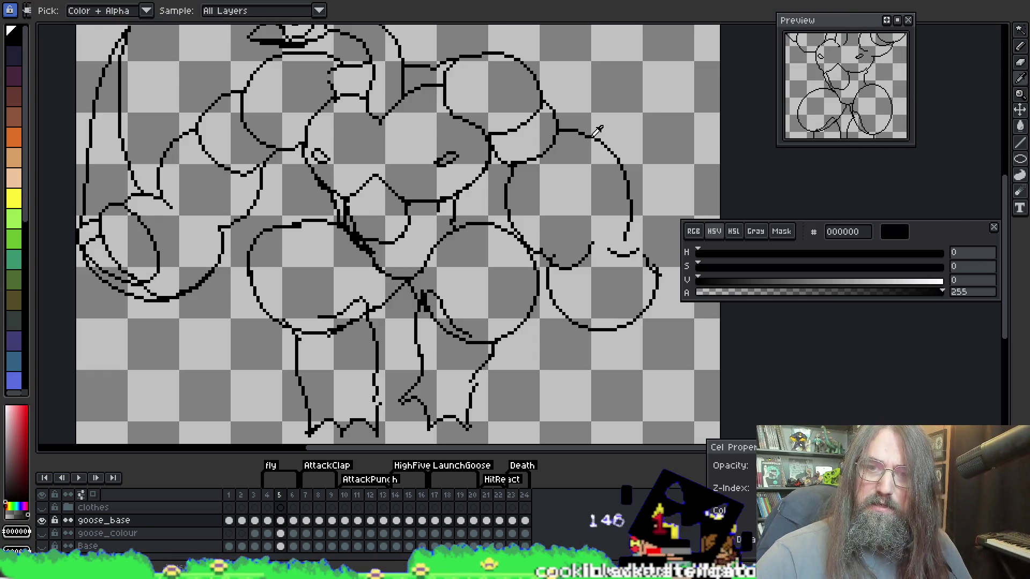
mouse_move(603, 145)
mouse_down()
mouse_move(570, 138)
mouse_move(581, 139)
mouse_move(547, 170)
mouse_move(565, 92)
mouse_up()
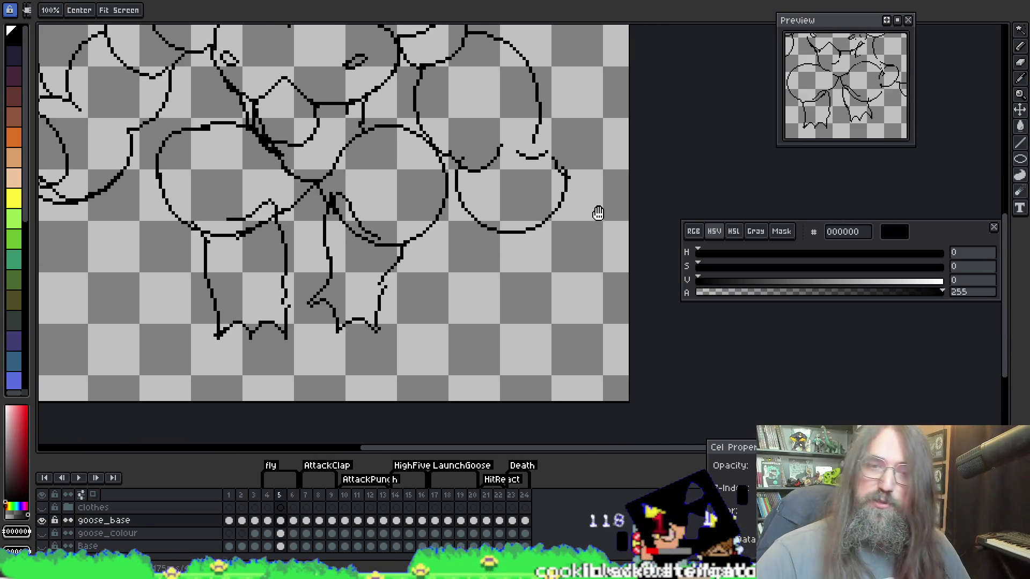
drag(597, 213, 630, 273)
key(p)
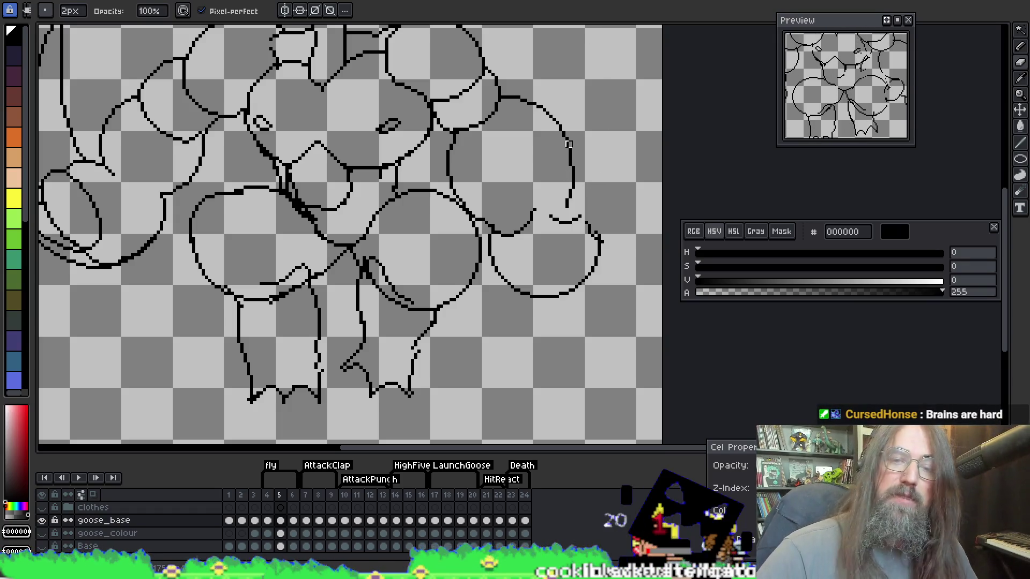
key(i)
key(e)
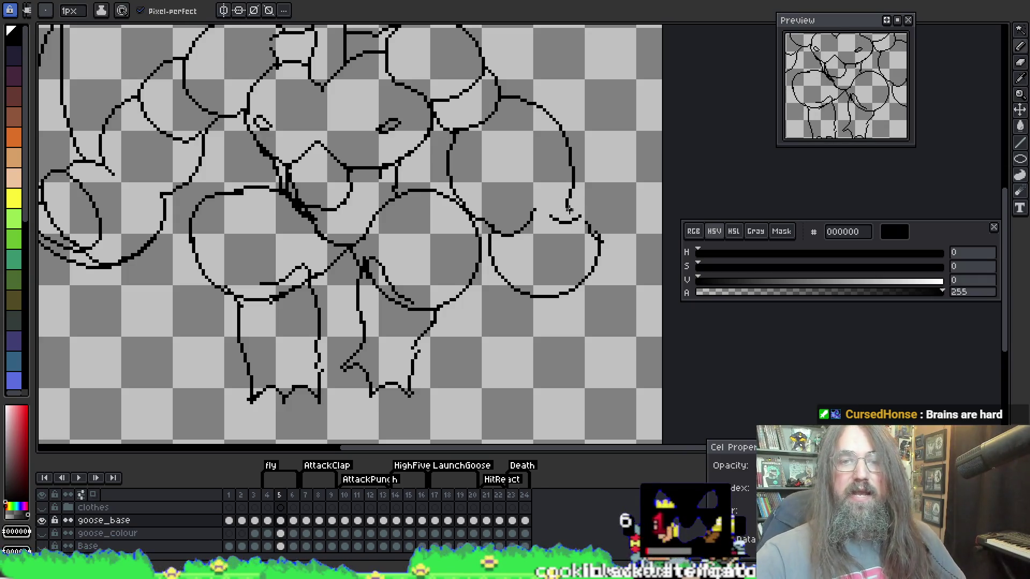